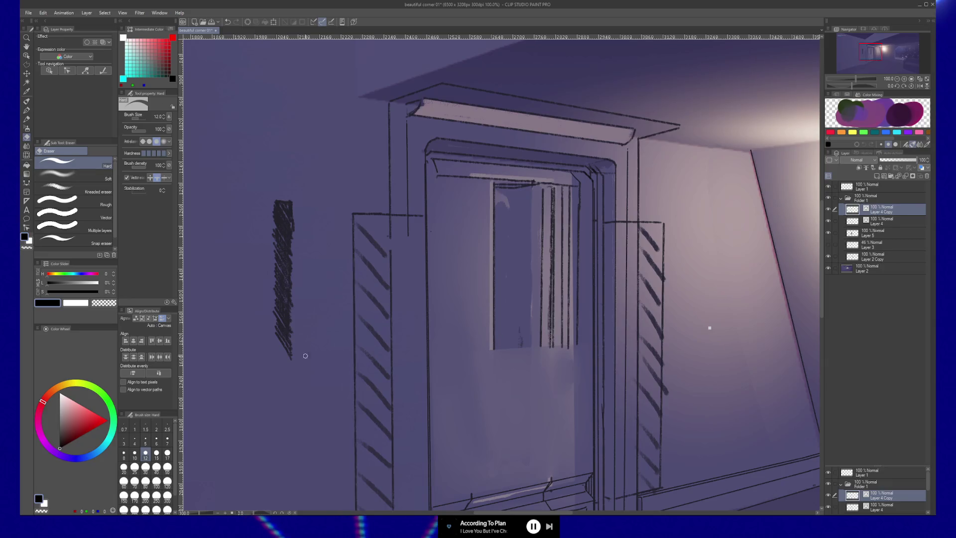
Step: Erase the dark vertical scribble strokes on the wall left of the doorway with the Hard eraser
{"action": "left_click_drag", "start_coordinate": [284, 256], "coordinate": [287, 234]}
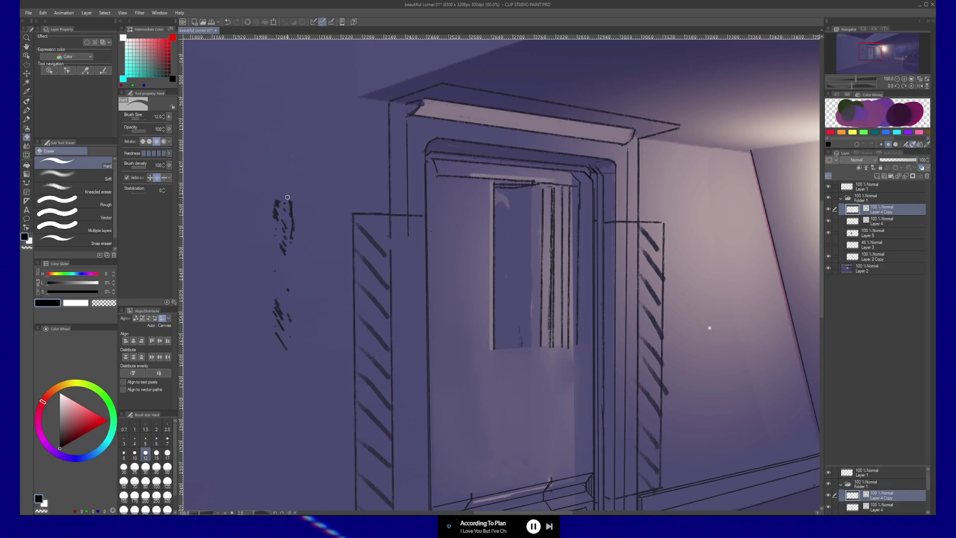
{"action": "mouse_move", "coordinate": [277, 191]}
{"action": "left_mouse_down"}
{"action": "mouse_move", "coordinate": [280, 338]}
{"action": "mouse_move", "coordinate": [290, 314]}
{"action": "mouse_move", "coordinate": [290, 326]}
{"action": "left_mouse_up"}
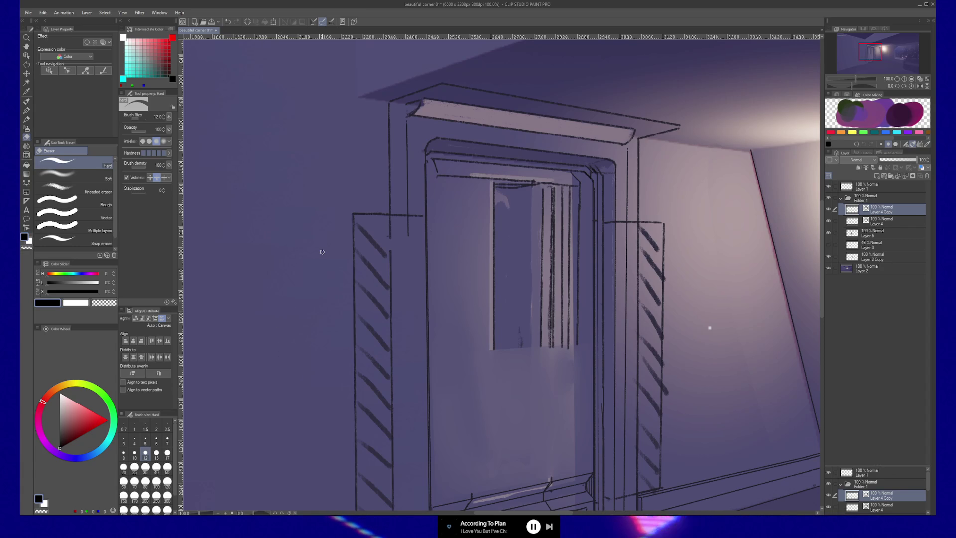
{"action": "key", "text": "y"}
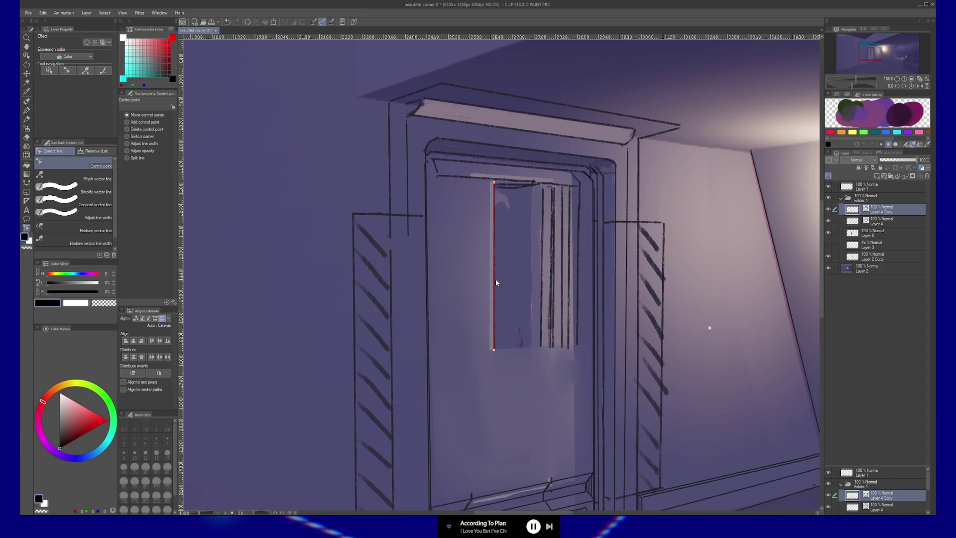
Step: Reshape the door panel's left vertical line and nudge the top-left corner stroke slightly up-left
{"action": "mouse_move", "coordinate": [487, 280]}
{"action": "left_mouse_down"}
{"action": "mouse_move", "coordinate": [469, 277]}
{"action": "mouse_move", "coordinate": [490, 288]}
{"action": "mouse_move", "coordinate": [442, 285]}
{"action": "left_mouse_up"}
{"action": "left_click", "coordinate": [434, 163]}
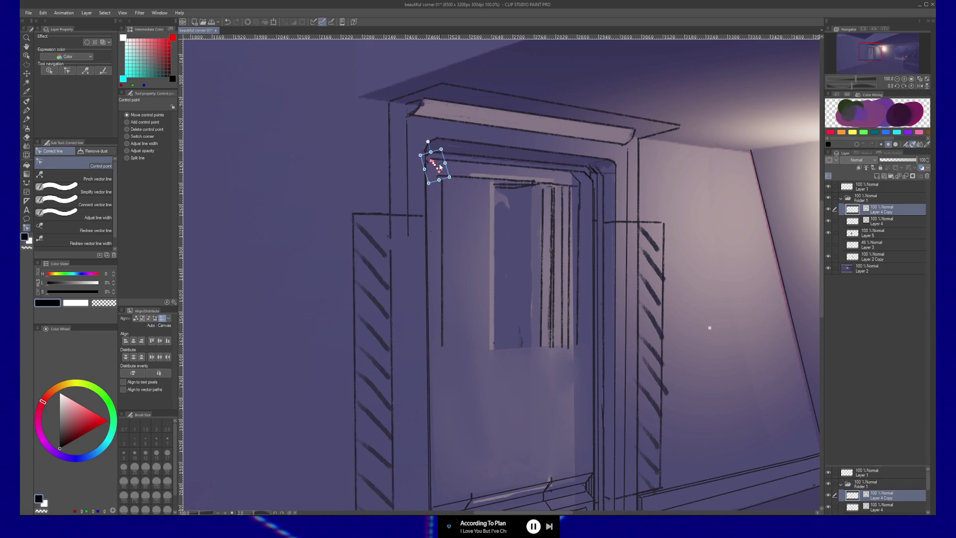
{"action": "left_click", "coordinate": [440, 167], "text": "ctrl+shift"}
{"action": "left_click", "coordinate": [436, 168], "text": "ctrl"}
{"action": "left_click_drag", "start_coordinate": [439, 169], "coordinate": [439, 169]}
{"action": "left_click", "coordinate": [482, 205], "text": "ctrl"}
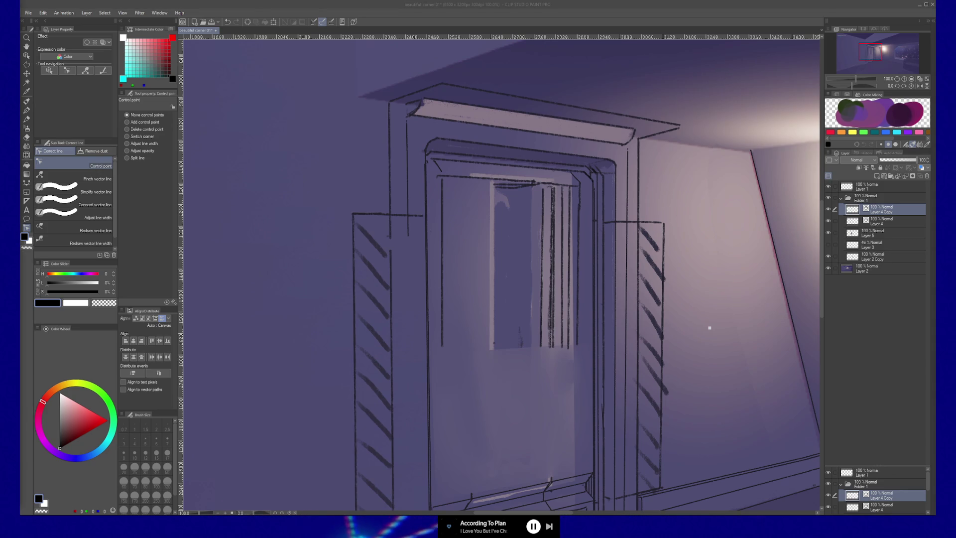
{"action": "left_click", "coordinate": [733, 131]}
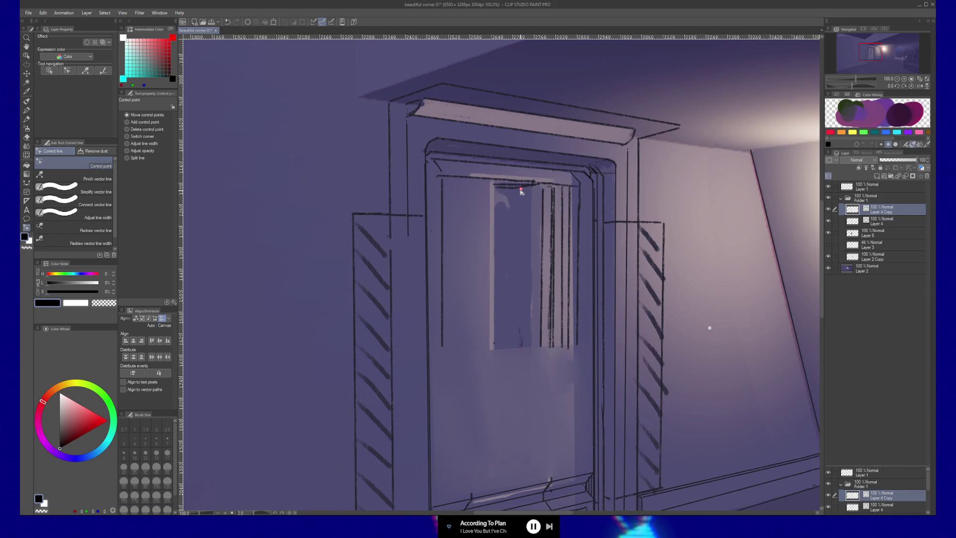
Step: Shift the door-top line's endpoint right, tilt one short top segment, and shorten another leftward
{"action": "left_click_drag", "start_coordinate": [520, 188], "coordinate": [534, 185]}
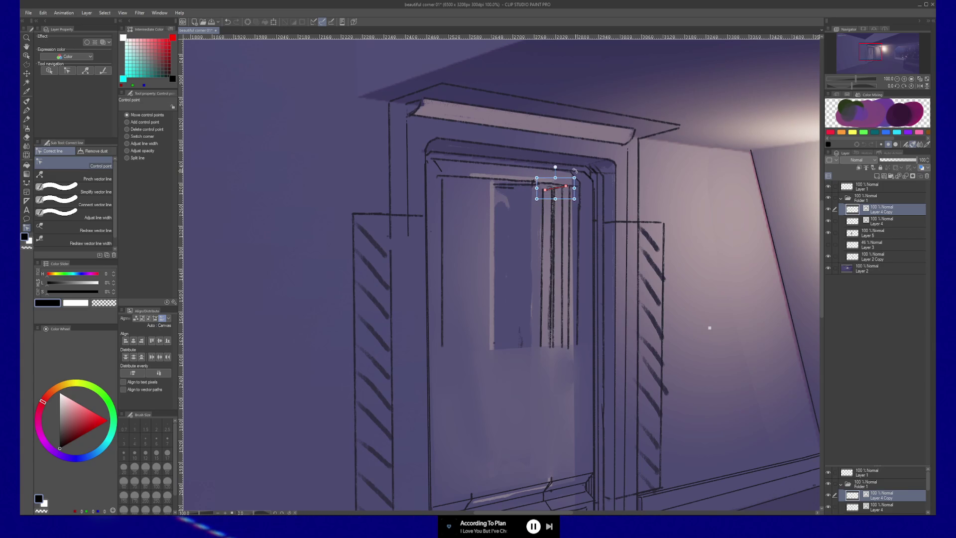
{"action": "left_click_drag", "start_coordinate": [575, 170], "coordinate": [576, 171]}
{"action": "left_click", "coordinate": [560, 189]}
{"action": "left_click", "coordinate": [559, 189]}
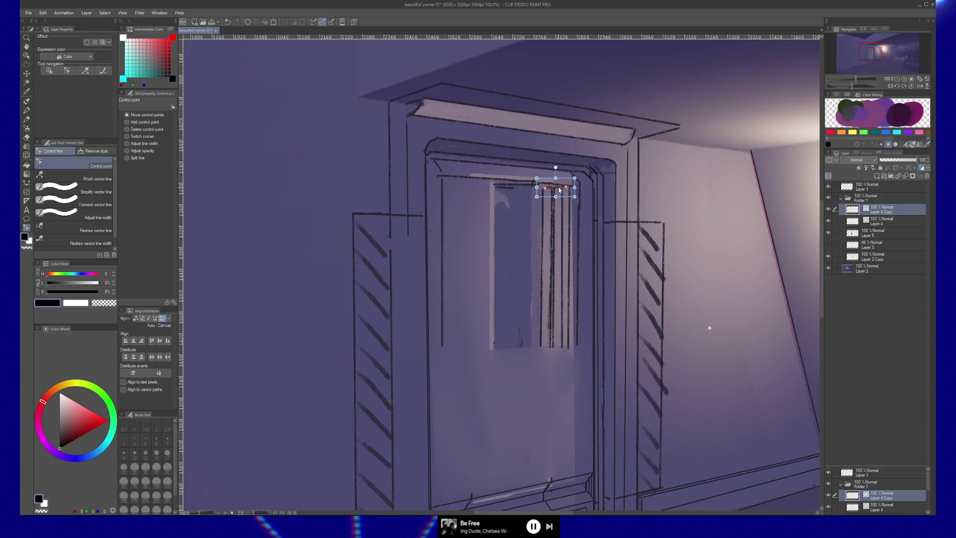
{"action": "left_click", "coordinate": [527, 184]}
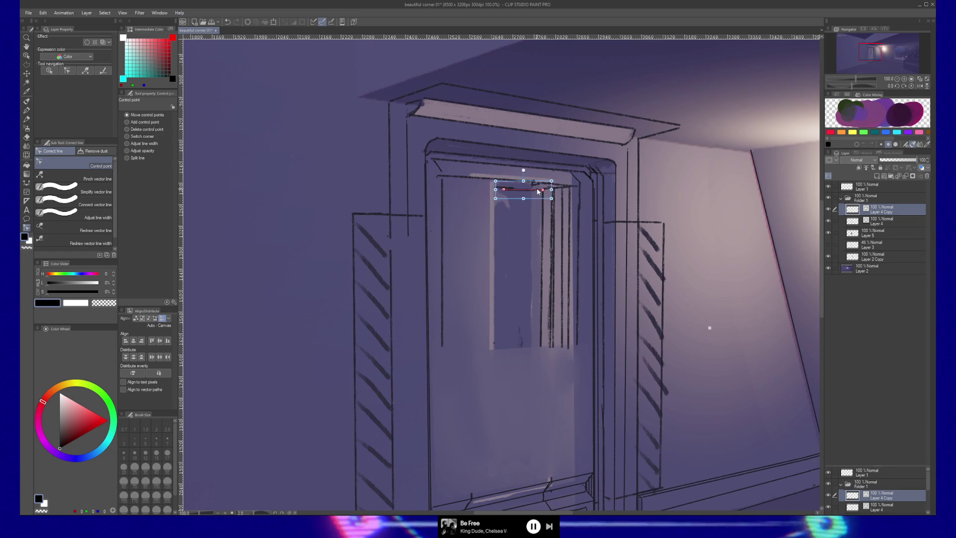
{"action": "left_click_drag", "start_coordinate": [542, 191], "coordinate": [515, 188]}
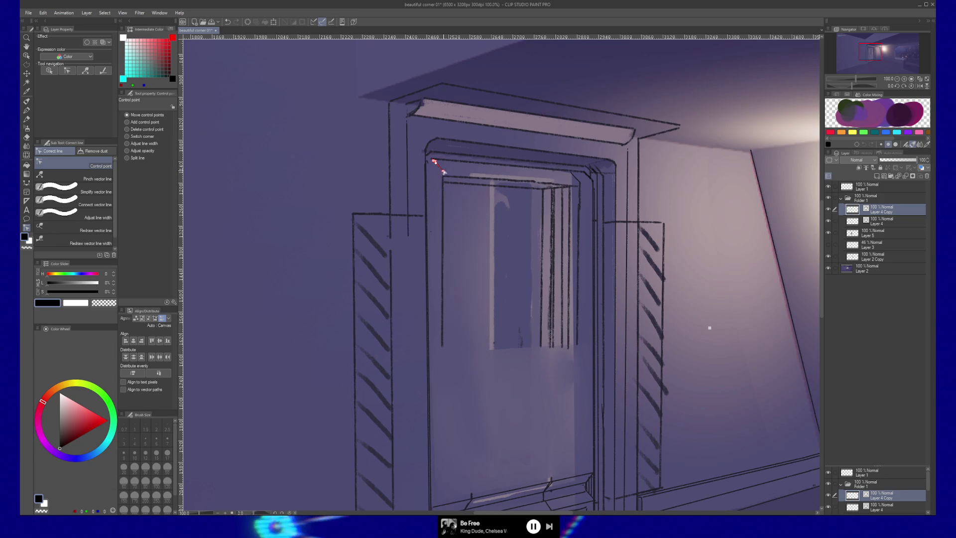
Step: Drag the top control point of the door's left edge line up a few pixels
{"action": "left_click_drag", "start_coordinate": [443, 178], "coordinate": [443, 174]}
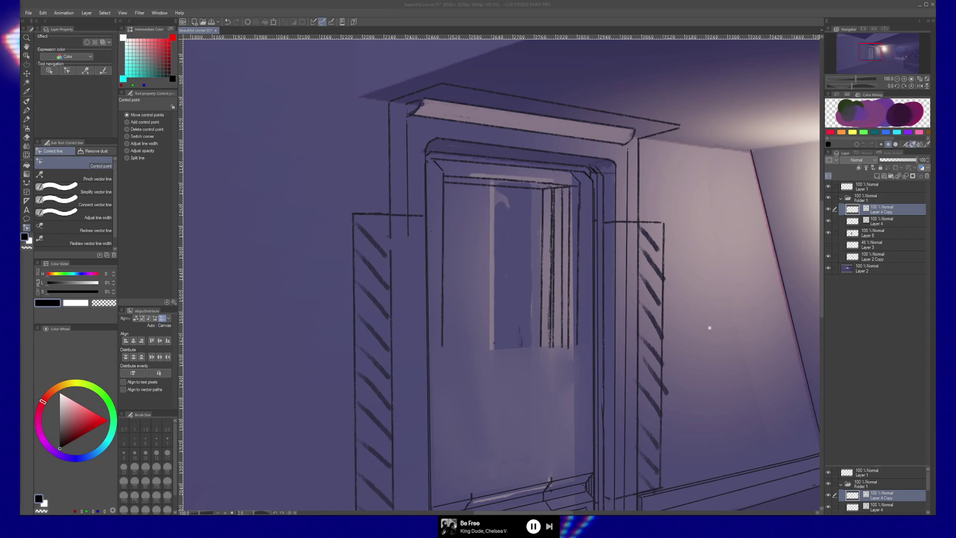
{"action": "key", "text": "XF86AudioPlay"}
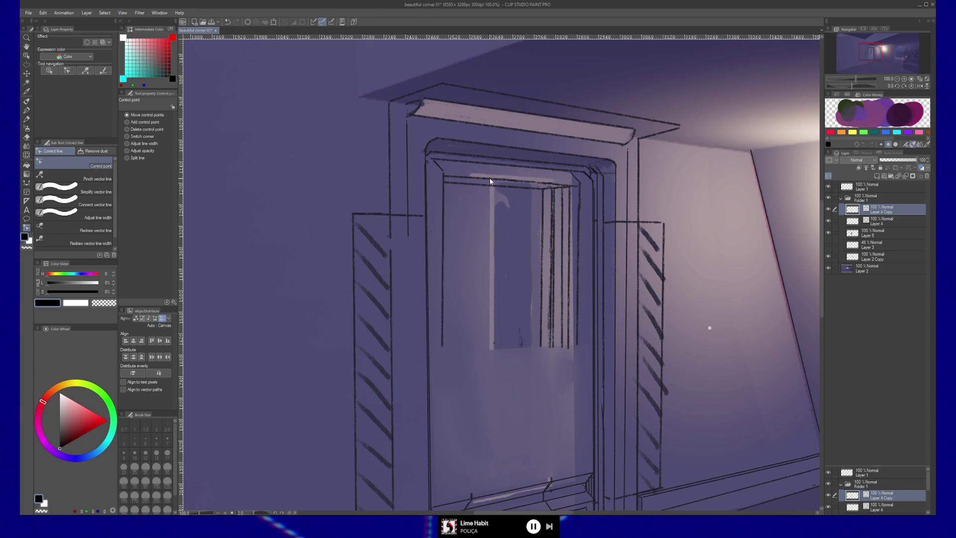
Step: Lower the top frame line, two short top lines and the long upper line a few pixels each
{"action": "left_click", "coordinate": [487, 184]}
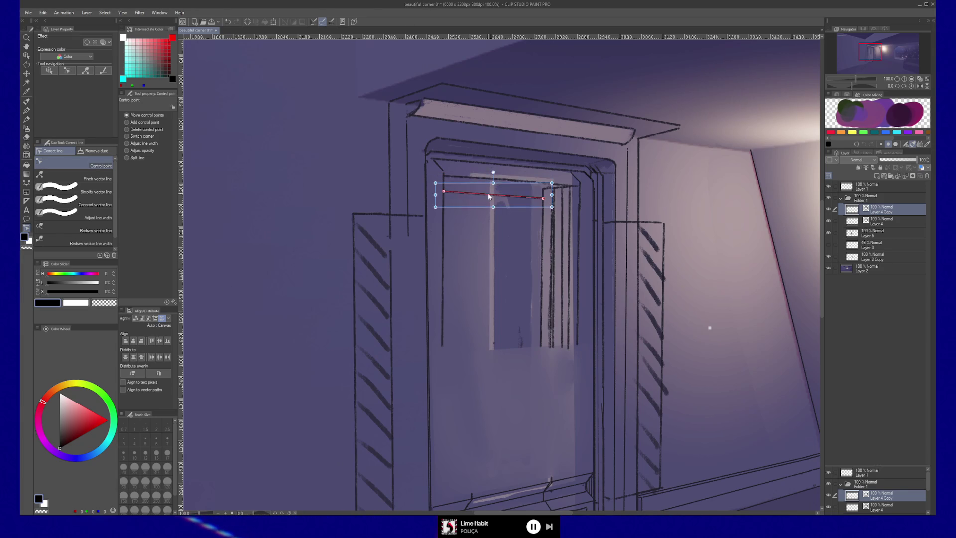
{"action": "left_click_drag", "start_coordinate": [489, 197], "coordinate": [488, 198]}
{"action": "left_click", "coordinate": [563, 196]}
{"action": "left_click", "coordinate": [547, 196]}
{"action": "left_click_drag", "start_coordinate": [548, 197], "coordinate": [548, 201]}
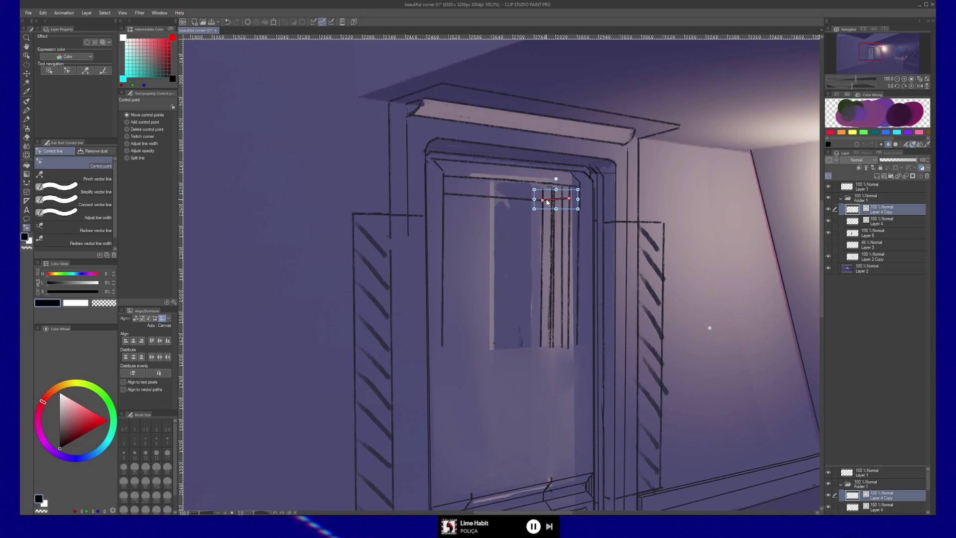
{"action": "left_click", "coordinate": [563, 188]}
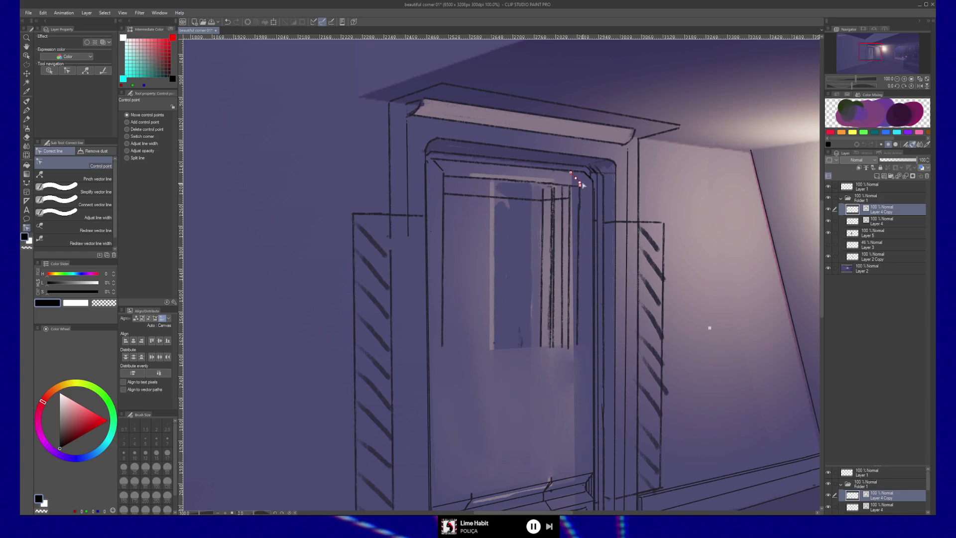
{"action": "left_click", "coordinate": [562, 188]}
{"action": "left_click_drag", "start_coordinate": [561, 187], "coordinate": [563, 199]}
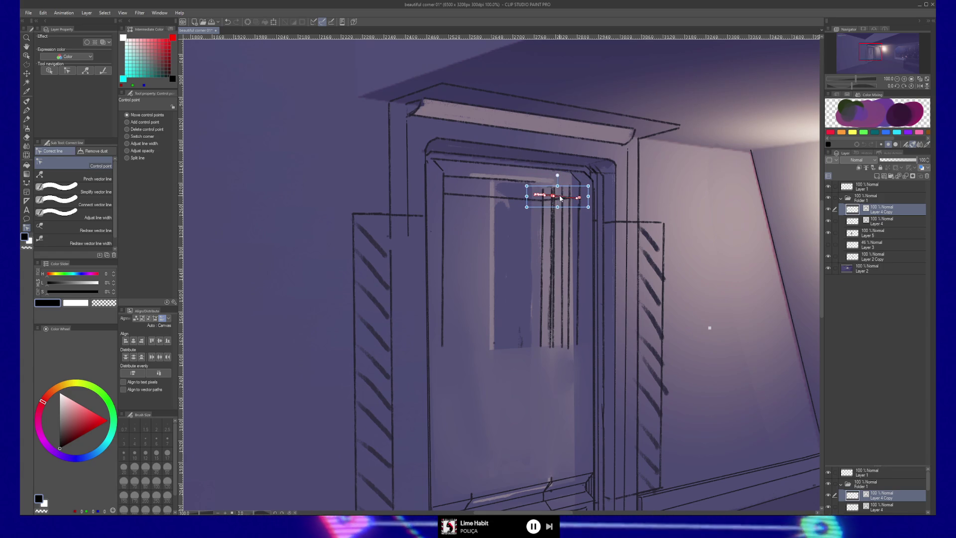
{"action": "left_click", "coordinate": [518, 183]}
{"action": "left_click_drag", "start_coordinate": [519, 187], "coordinate": [518, 194]}
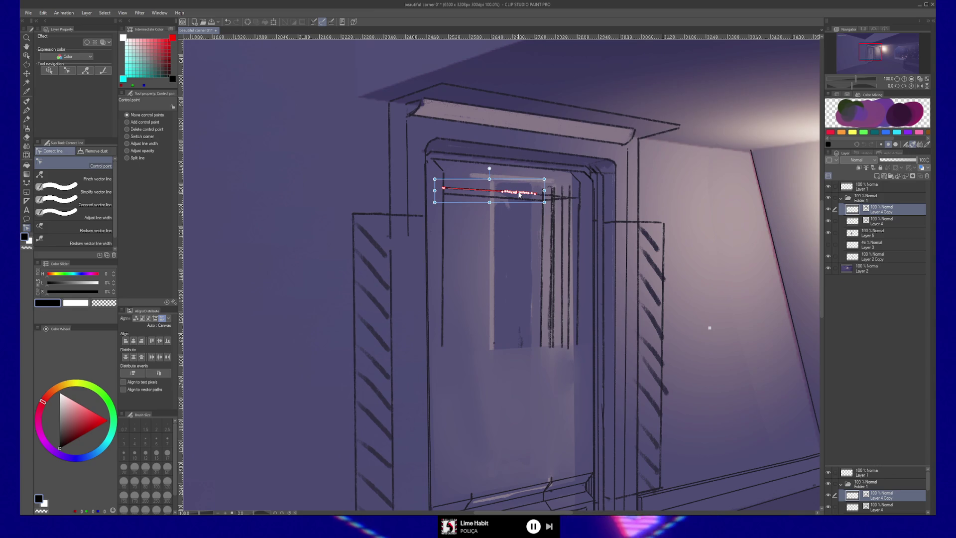
{"action": "left_click", "coordinate": [606, 207]}
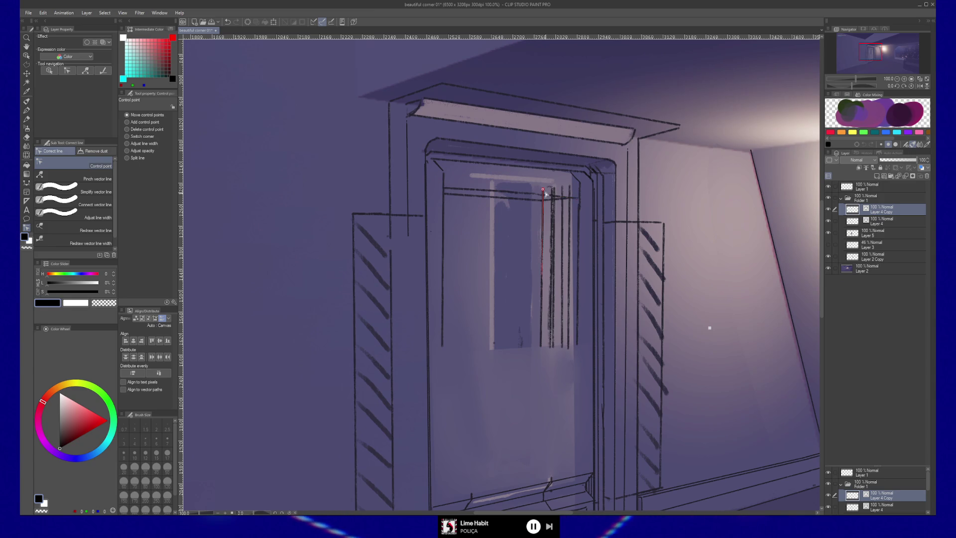
{"action": "key", "text": "e"}
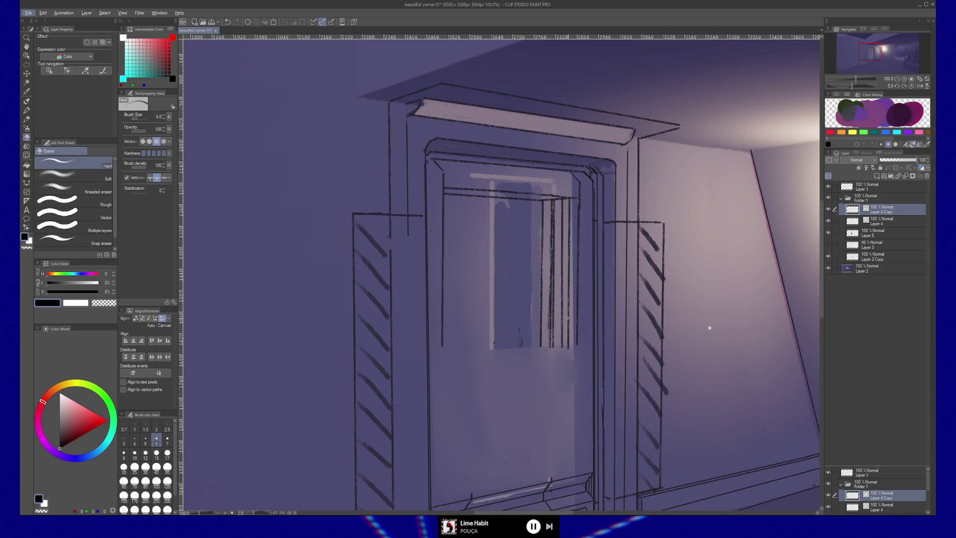
Step: Nudge the right-side vertical panel line, undo an oversized move, then shift it slightly left
{"action": "key", "text": "y"}
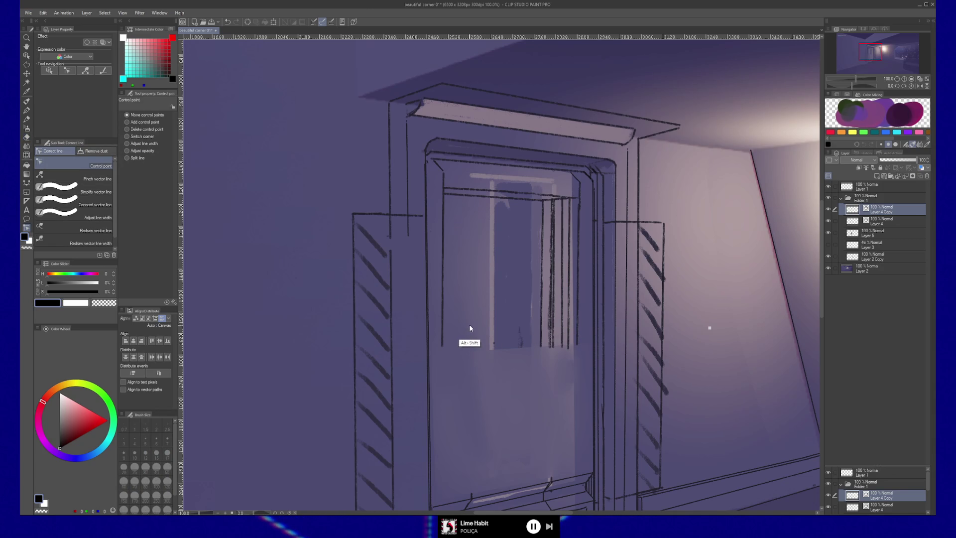
{"action": "left_click", "coordinate": [568, 335], "text": "ctrl"}
{"action": "mouse_move", "coordinate": [569, 335]}
{"action": "left_mouse_down"}
{"action": "mouse_move", "coordinate": [480, 333]}
{"action": "mouse_move", "coordinate": [569, 328]}
{"action": "mouse_move", "coordinate": [568, 336]}
{"action": "left_mouse_up"}
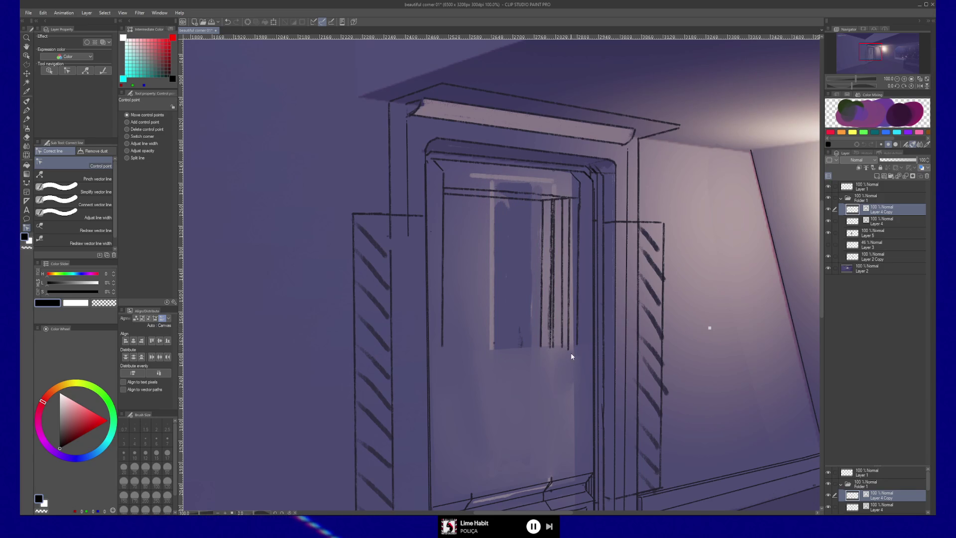
{"action": "left_click_drag", "start_coordinate": [568, 346], "coordinate": [482, 348]}
{"action": "key", "text": "ctrl+z"}
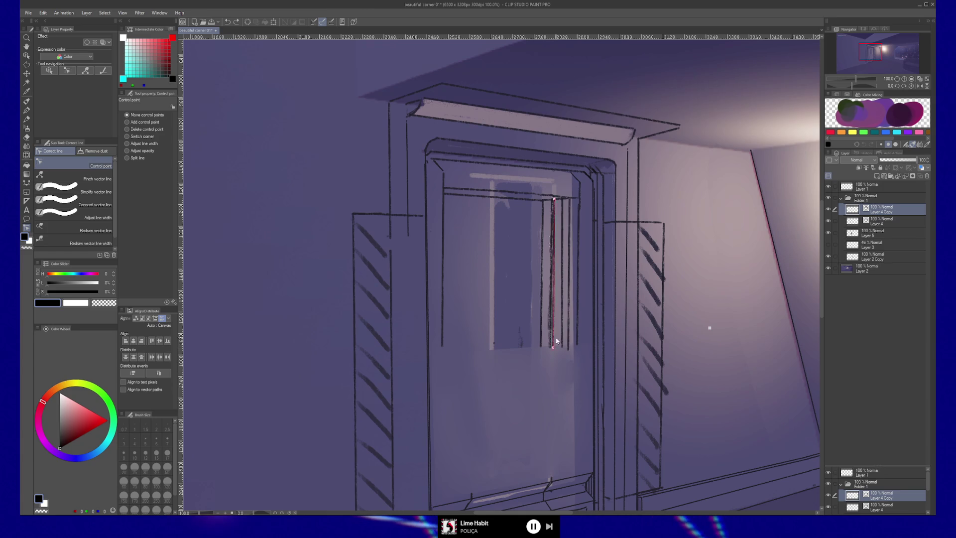
{"action": "left_click", "coordinate": [569, 336], "text": "ctrl"}
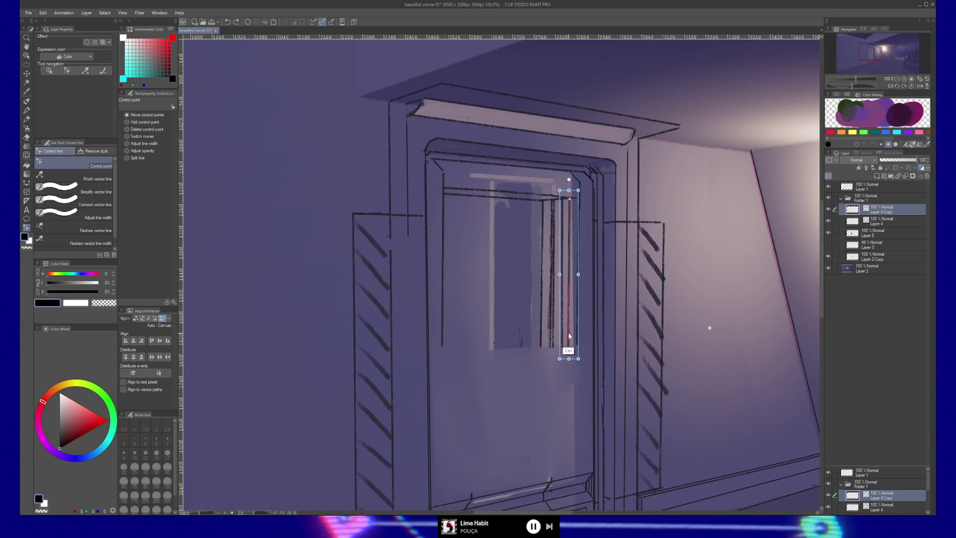
{"action": "mouse_move", "coordinate": [569, 336]}
{"action": "left_mouse_down"}
{"action": "mouse_move", "coordinate": [517, 333]}
{"action": "mouse_move", "coordinate": [569, 330]}
{"action": "mouse_move", "coordinate": [568, 343]}
{"action": "mouse_move", "coordinate": [480, 351]}
{"action": "mouse_move", "coordinate": [492, 358]}
{"action": "left_mouse_up"}
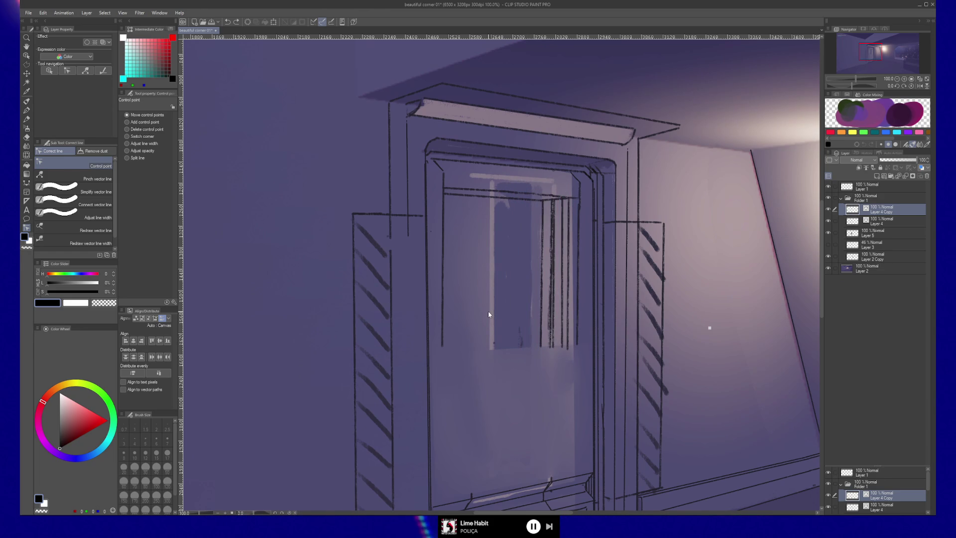
{"action": "key", "text": "b"}
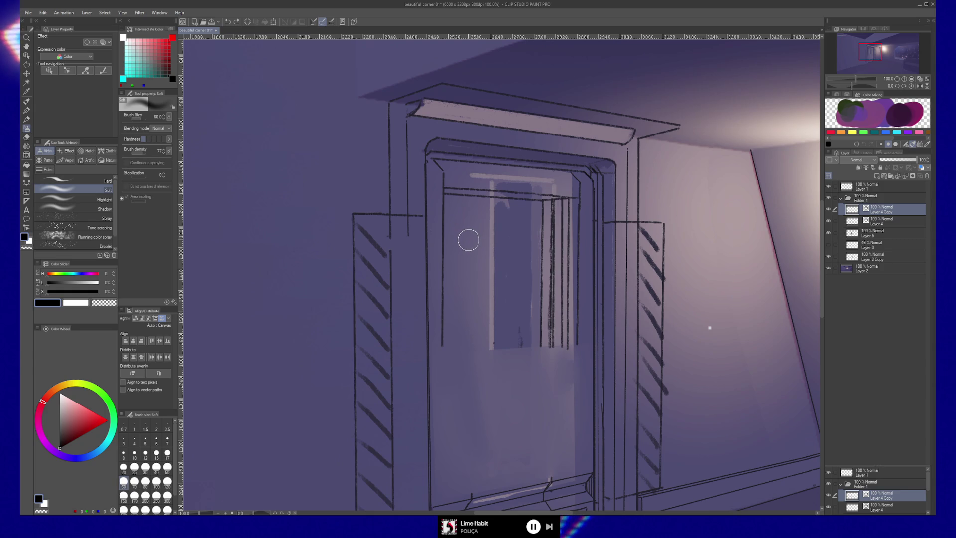
Step: Draw a dark vertical stroke down the left side of the door panel with the size-6 Painterly brush
{"action": "key", "text": "b"}
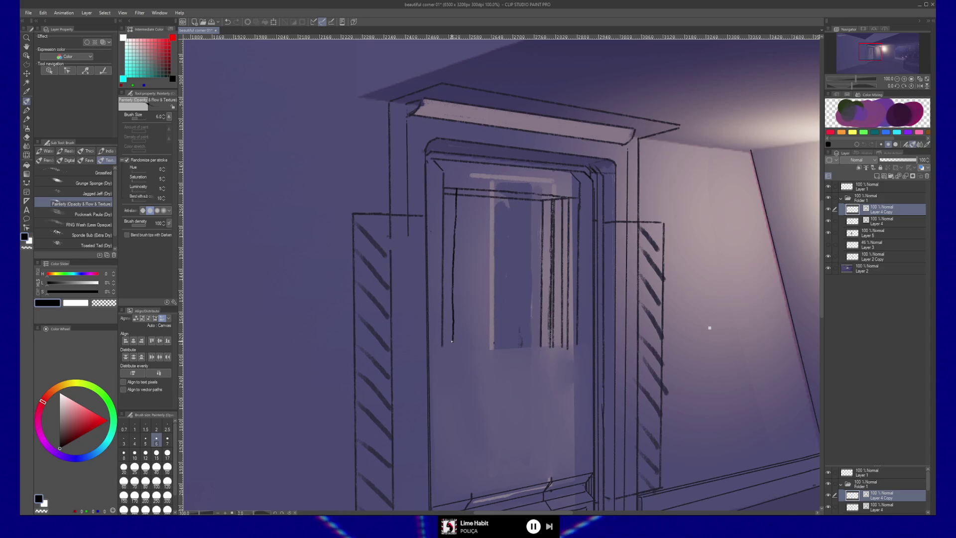
{"action": "key", "text": "y"}
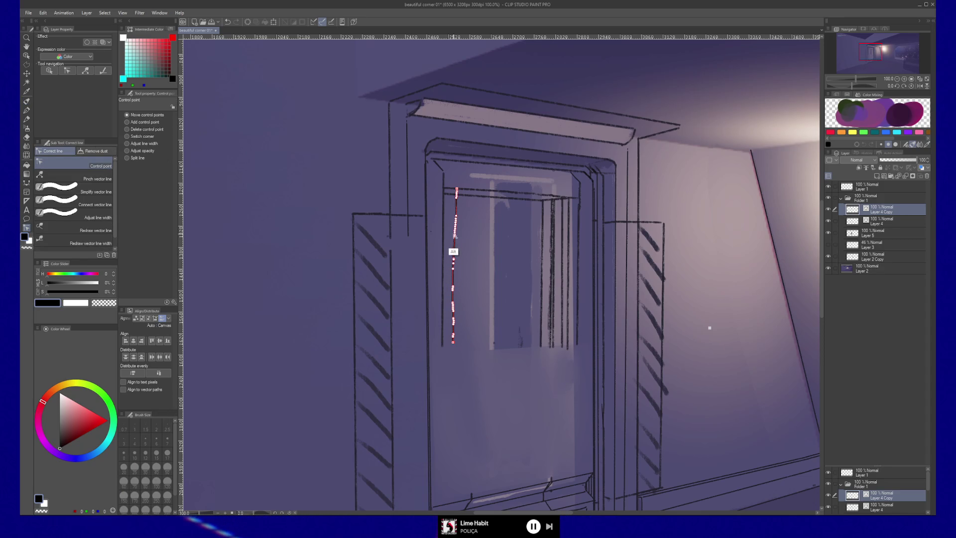
Step: Delete three surplus control points on the left inner frame line and make it vertical
{"action": "left_click", "coordinate": [455, 195], "text": "alt"}
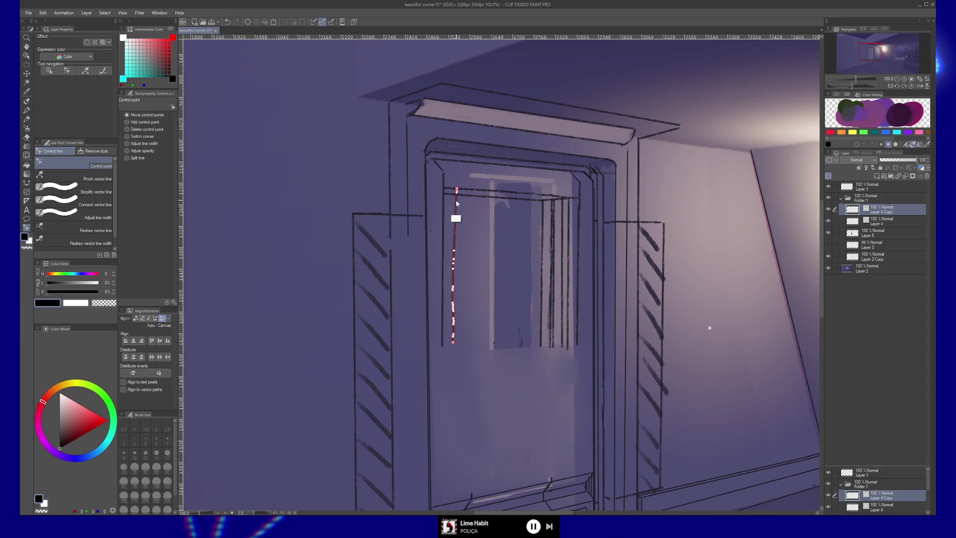
{"action": "left_click", "coordinate": [453, 271], "text": "alt"}
{"action": "left_click", "coordinate": [453, 301], "text": "alt"}
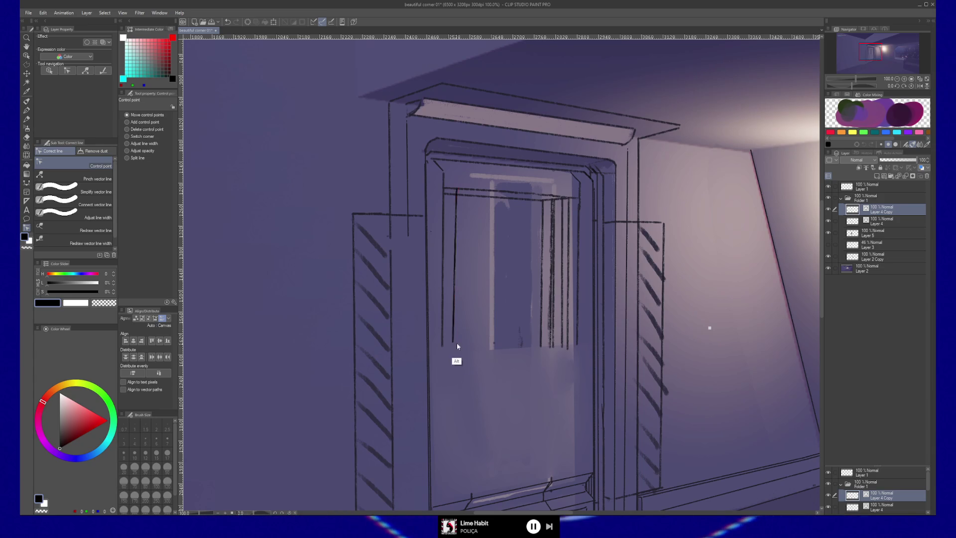
{"action": "left_click_drag", "start_coordinate": [453, 343], "coordinate": [456, 346]}
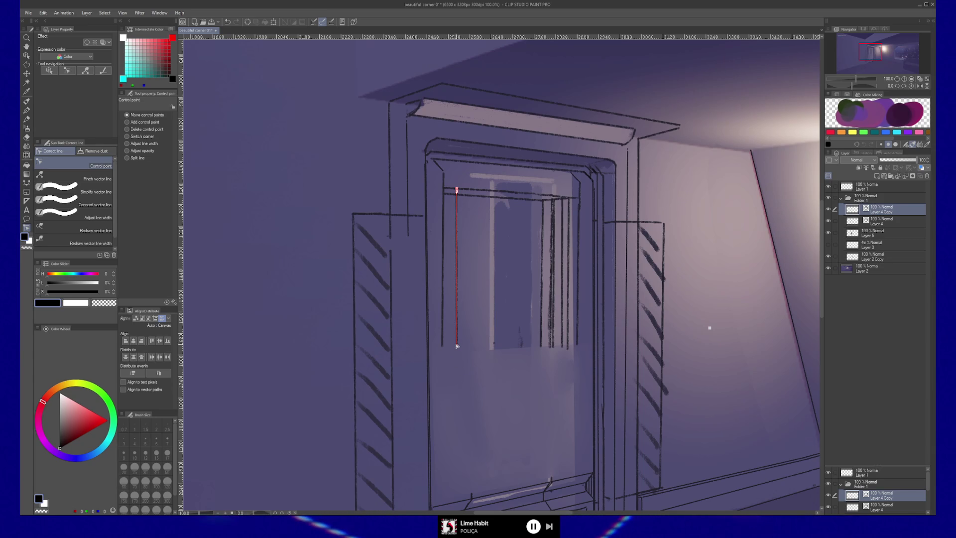
{"action": "key", "text": "e"}
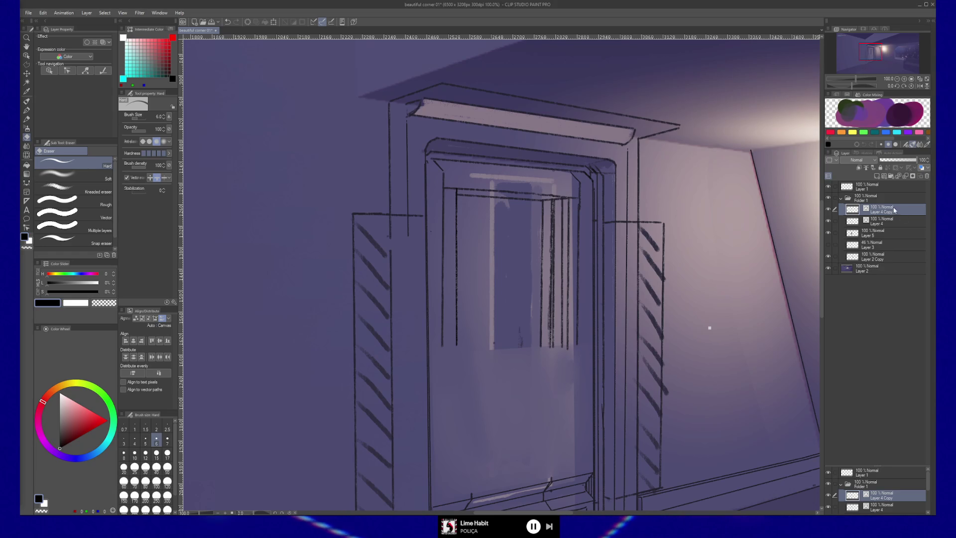
Step: Paste the wooden door reference photo, scale it to 20% keeping aspect ratio, and park it top-left
{"action": "key", "text": "ctrl+v"}
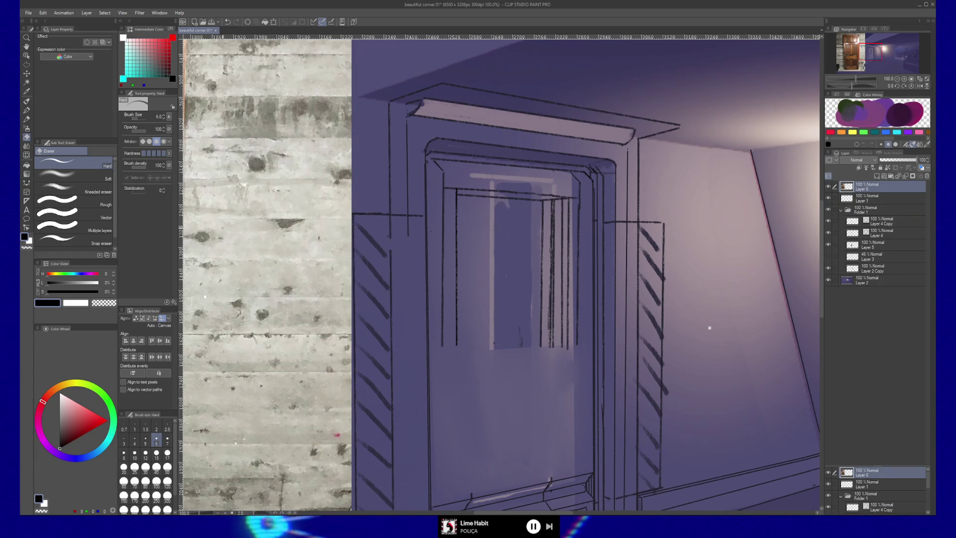
{"action": "key", "text": "k"}
{"action": "mouse_move", "coordinate": [263, 246]}
{"action": "left_mouse_down"}
{"action": "mouse_move", "coordinate": [547, 267]}
{"action": "mouse_move", "coordinate": [699, 301]}
{"action": "left_mouse_up"}
{"action": "key", "text": "ctrl+space"}
{"action": "key", "text": "ctrl+t"}
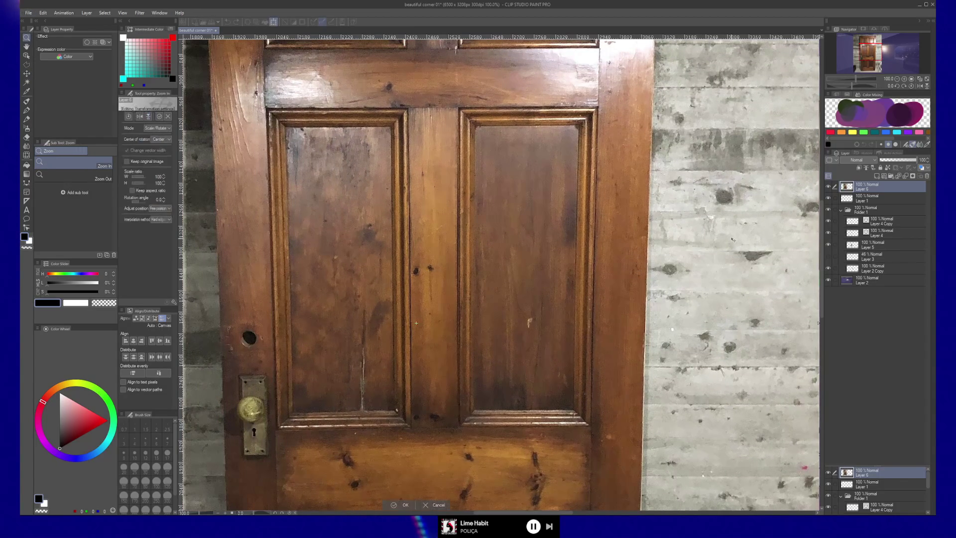
{"action": "left_click", "coordinate": [133, 190]}
{"action": "left_click", "coordinate": [159, 176]}
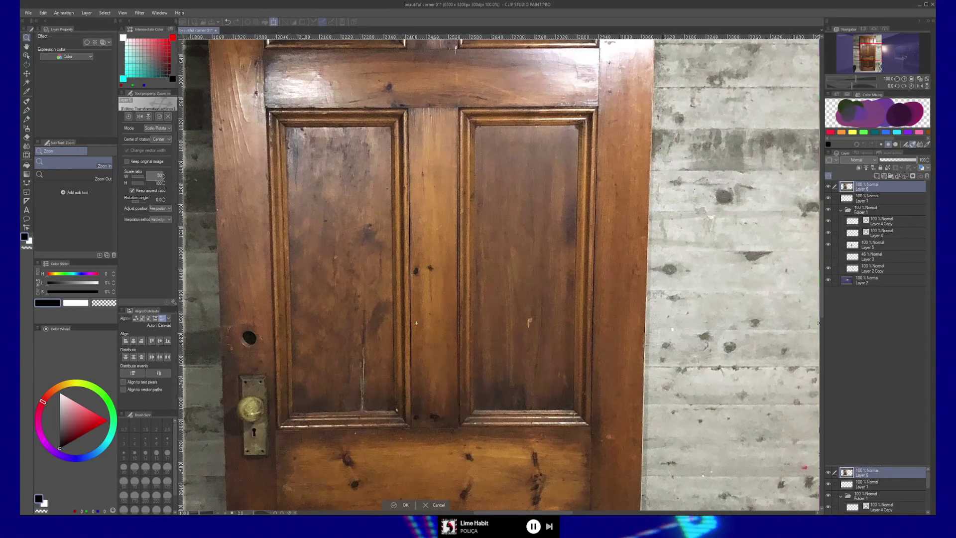
{"action": "key", "text": "Return"}
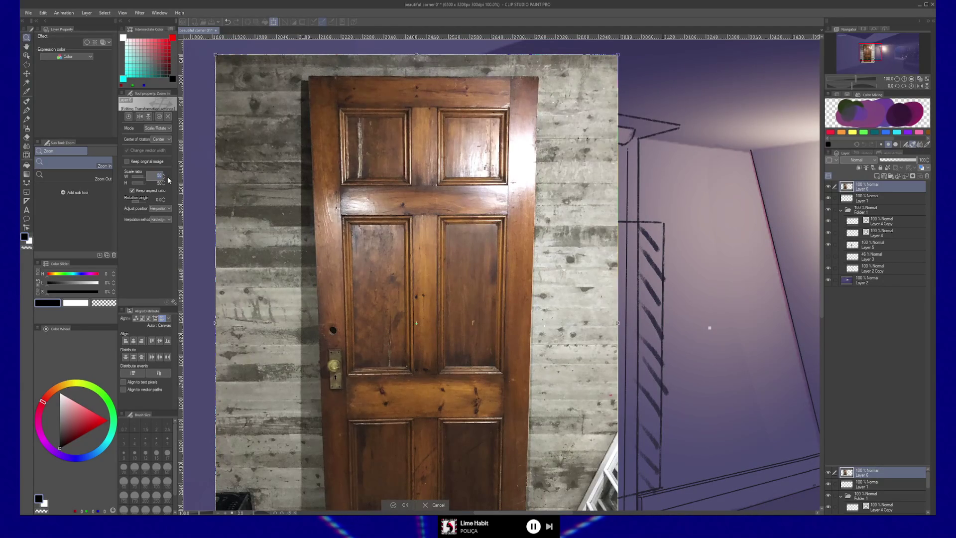
{"action": "key", "text": "Return"}
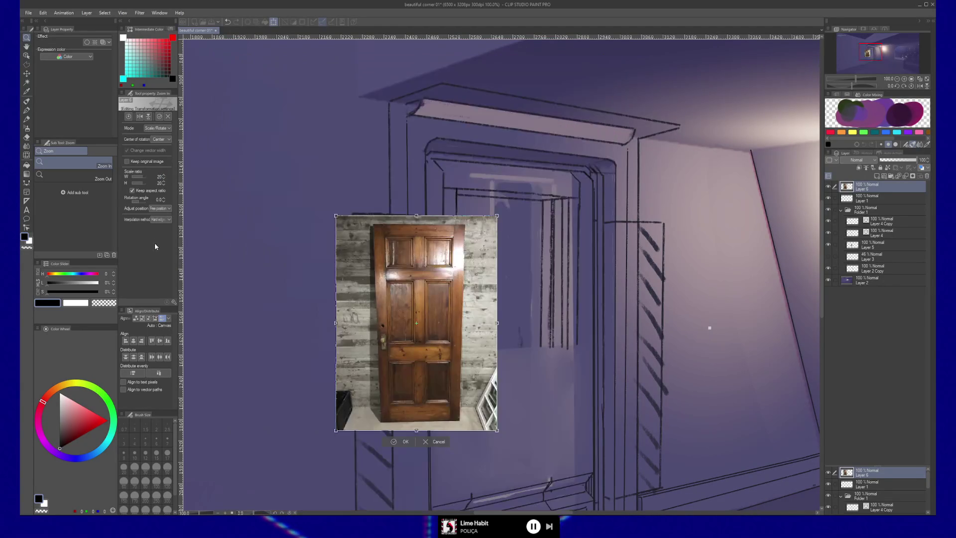
{"action": "key", "text": "Return"}
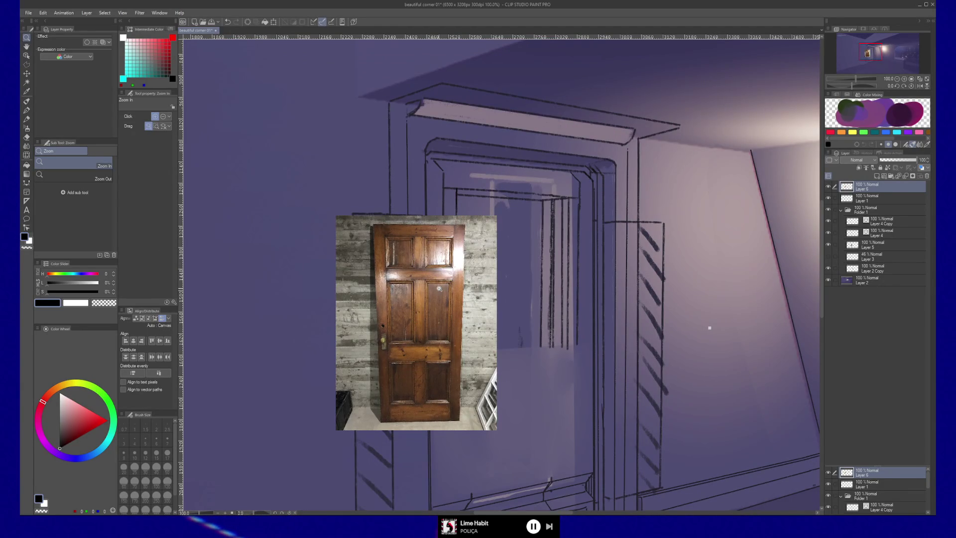
{"action": "key", "text": "k"}
{"action": "mouse_move", "coordinate": [443, 289]}
{"action": "left_mouse_down"}
{"action": "mouse_move", "coordinate": [299, 219]}
{"action": "mouse_move", "coordinate": [290, 199]}
{"action": "left_mouse_up"}
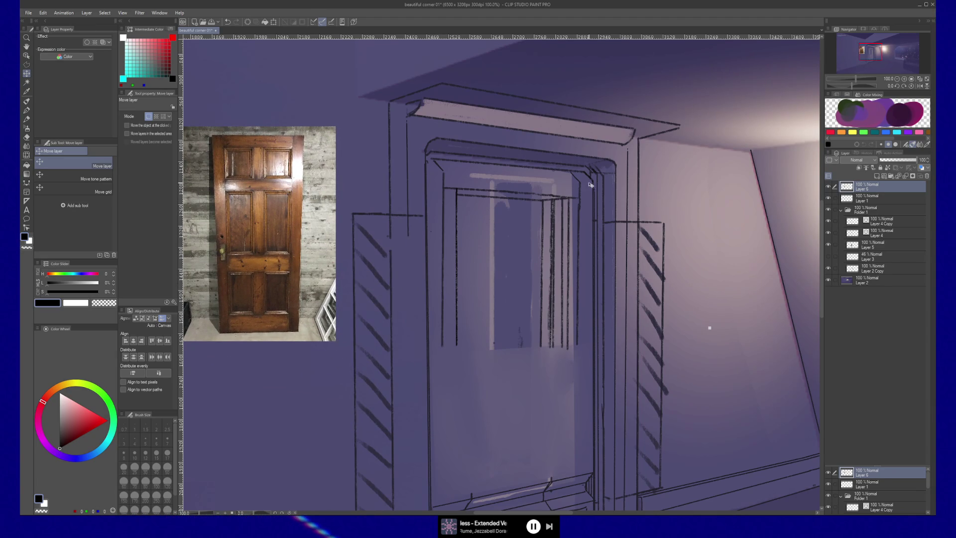
Step: On Layer 5, airbrush soft purple-grey light onto the door's inner panel
{"action": "left_click", "coordinate": [828, 233]}
{"action": "left_click", "coordinate": [828, 232]}
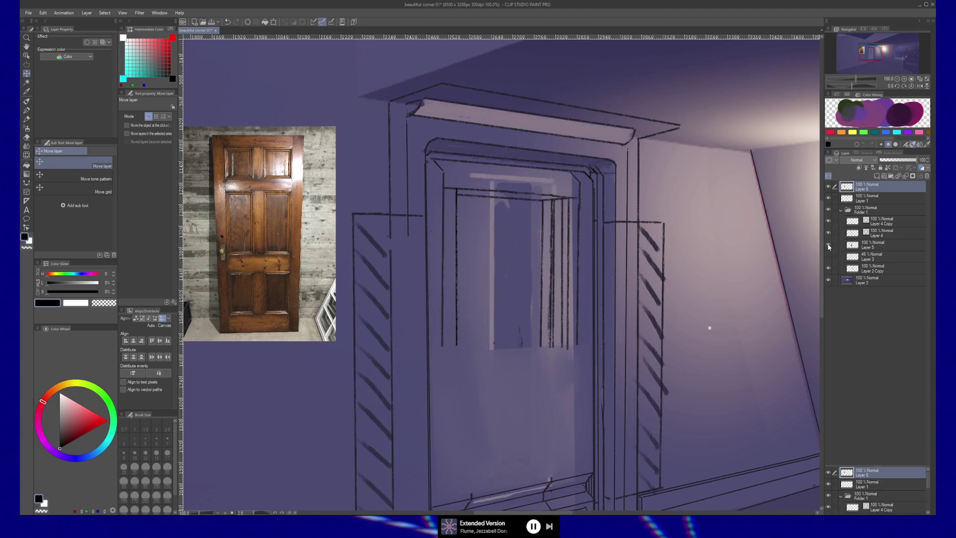
{"action": "left_click", "coordinate": [877, 245]}
{"action": "key", "text": "b"}
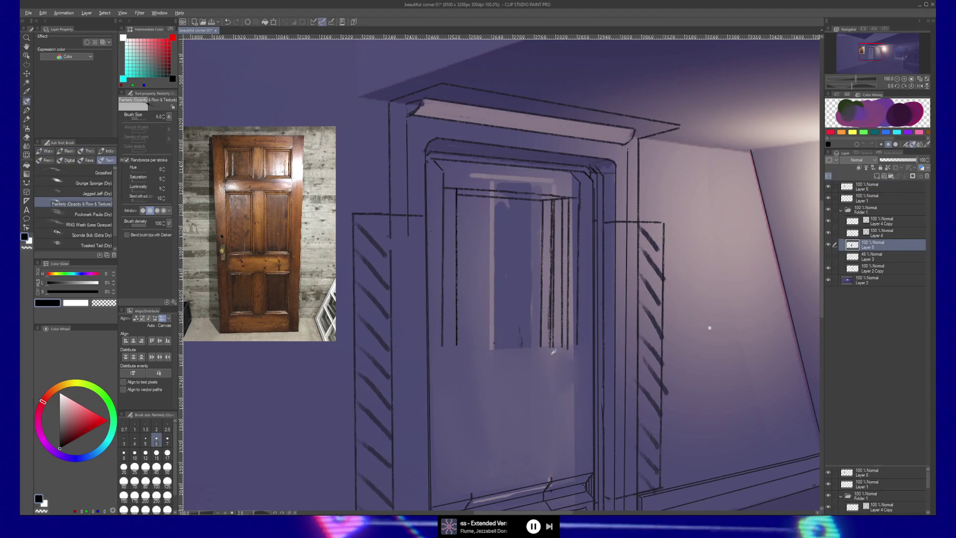
{"action": "key", "text": "b"}
{"action": "left_click", "coordinate": [547, 311], "text": "alt"}
{"action": "mouse_move", "coordinate": [547, 311]}
{"action": "left_mouse_down"}
{"action": "mouse_move", "coordinate": [505, 335]}
{"action": "mouse_move", "coordinate": [550, 345]}
{"action": "mouse_move", "coordinate": [533, 288]}
{"action": "left_mouse_up"}
{"action": "key", "text": "m"}
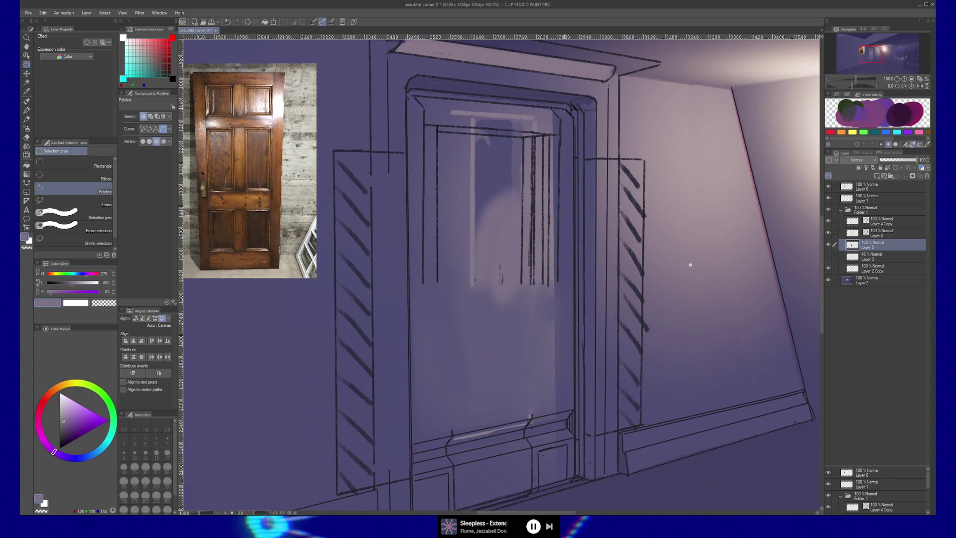
Step: Place polyline selection points at each corner of the door leaf inside the frame and close the outline
{"action": "left_click", "coordinate": [564, 108]}
{"action": "left_click", "coordinate": [574, 118]}
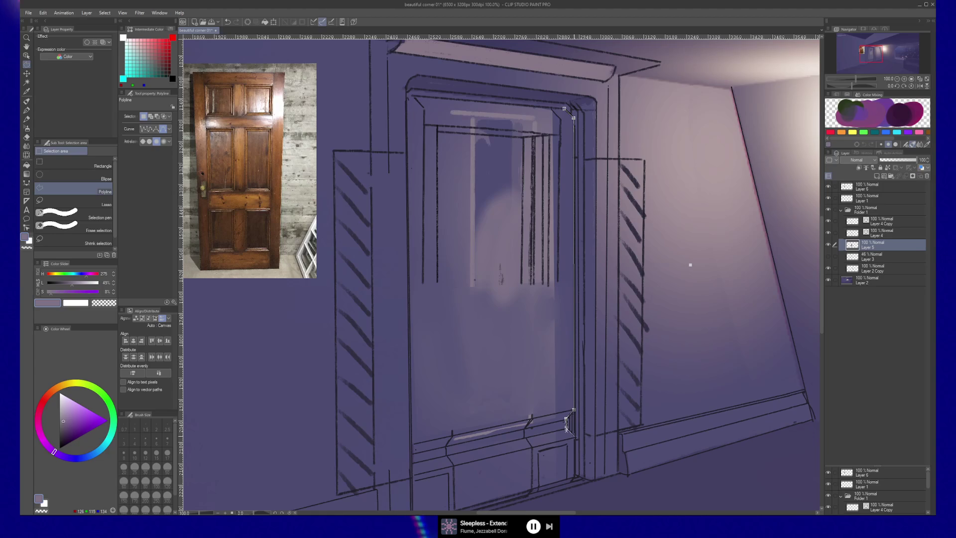
{"action": "left_click", "coordinate": [570, 481]}
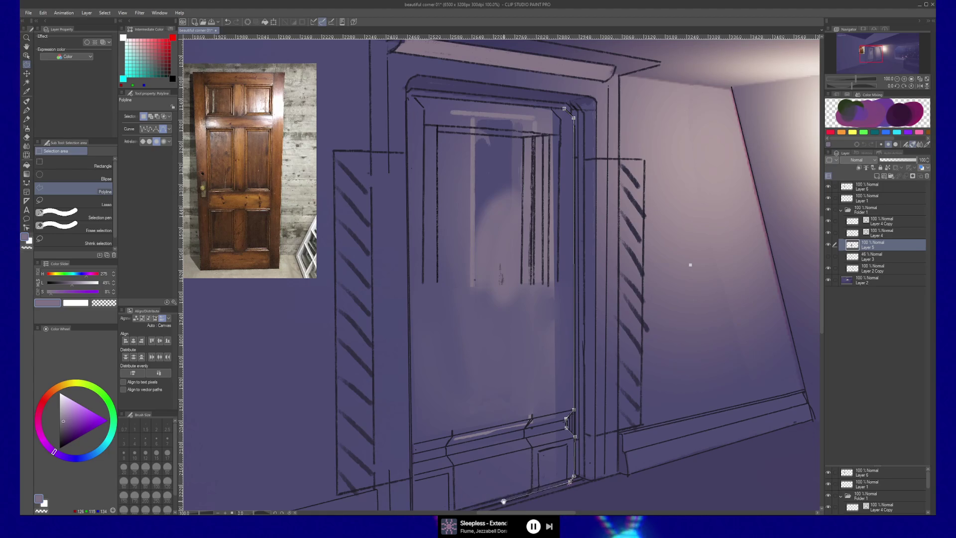
{"action": "left_click_drag", "start_coordinate": [503, 500], "coordinate": [555, 460]}
{"action": "left_click", "coordinate": [465, 491]}
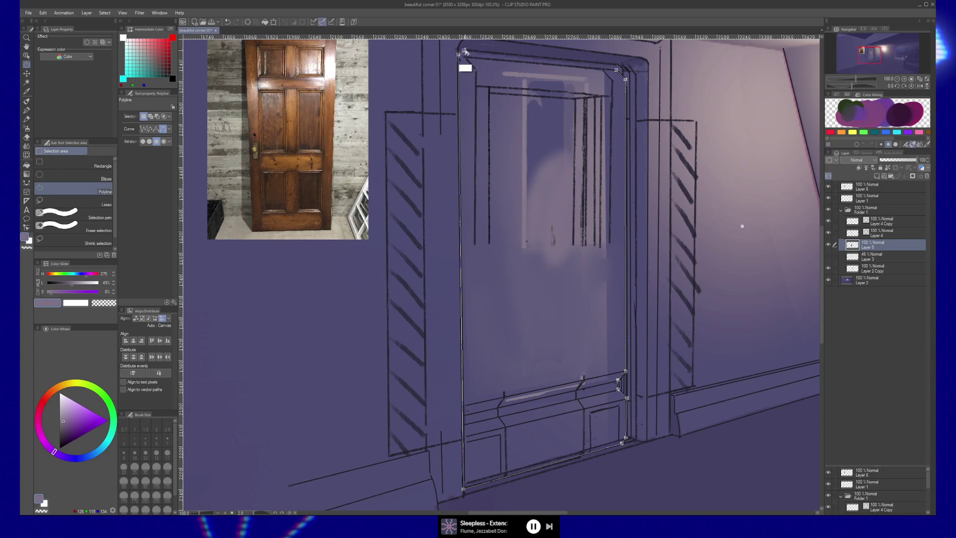
{"action": "key", "text": "ctrl"}
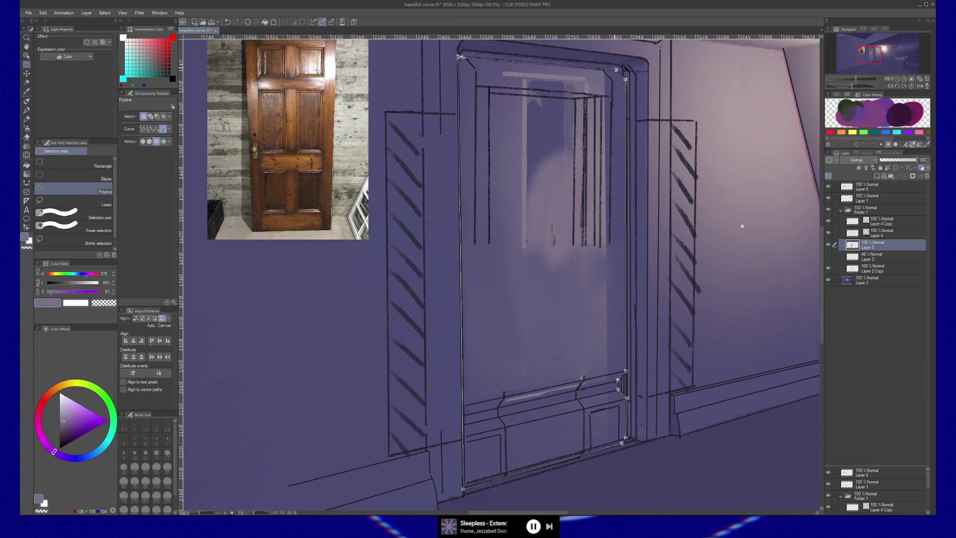
{"action": "left_click", "coordinate": [460, 57]}
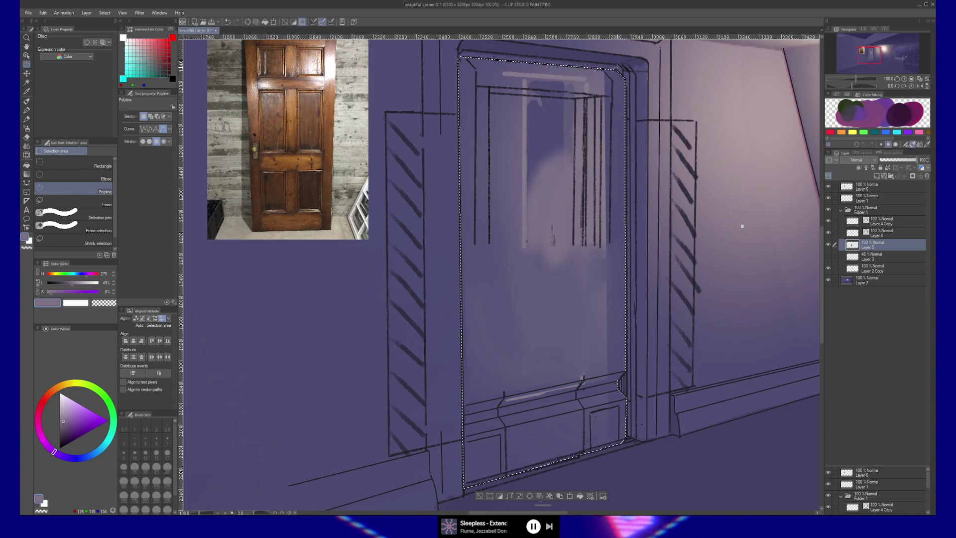
Step: Airbrush the door panel in darker purple with a much larger soft airbrush
{"action": "key", "text": "b"}
{"action": "mouse_move", "coordinate": [551, 246]}
{"action": "left_mouse_down"}
{"action": "mouse_move", "coordinate": [537, 277]}
{"action": "mouse_move", "coordinate": [559, 175]}
{"action": "mouse_move", "coordinate": [523, 121]}
{"action": "mouse_move", "coordinate": [521, 73]}
{"action": "mouse_move", "coordinate": [593, 95]}
{"action": "mouse_move", "coordinate": [578, 305]}
{"action": "mouse_move", "coordinate": [527, 244]}
{"action": "left_mouse_up"}
{"action": "left_click", "coordinate": [497, 358], "text": "alt"}
{"action": "mouse_move", "coordinate": [472, 353]}
{"action": "left_mouse_down"}
{"action": "mouse_move", "coordinate": [577, 355]}
{"action": "mouse_move", "coordinate": [497, 315]}
{"action": "mouse_move", "coordinate": [604, 406]}
{"action": "mouse_move", "coordinate": [519, 405]}
{"action": "mouse_move", "coordinate": [485, 66]}
{"action": "mouse_move", "coordinate": [503, 416]}
{"action": "mouse_move", "coordinate": [576, 405]}
{"action": "mouse_move", "coordinate": [469, 181]}
{"action": "left_mouse_up"}
{"action": "left_click_drag", "start_coordinate": [648, 248], "coordinate": [674, 289]}
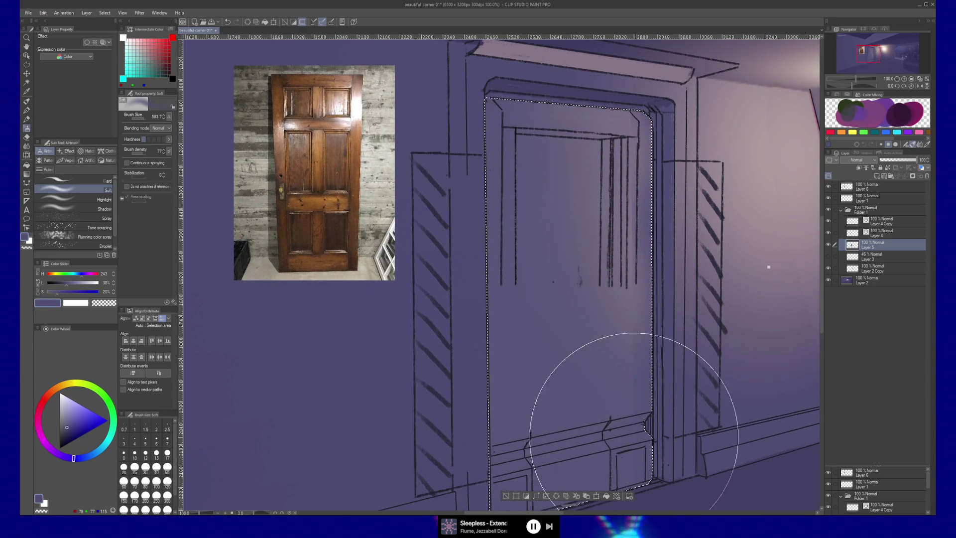
Step: Pick the pale wall colour and spray soft light inside the door
{"action": "left_click_drag", "start_coordinate": [623, 379], "coordinate": [633, 295]}
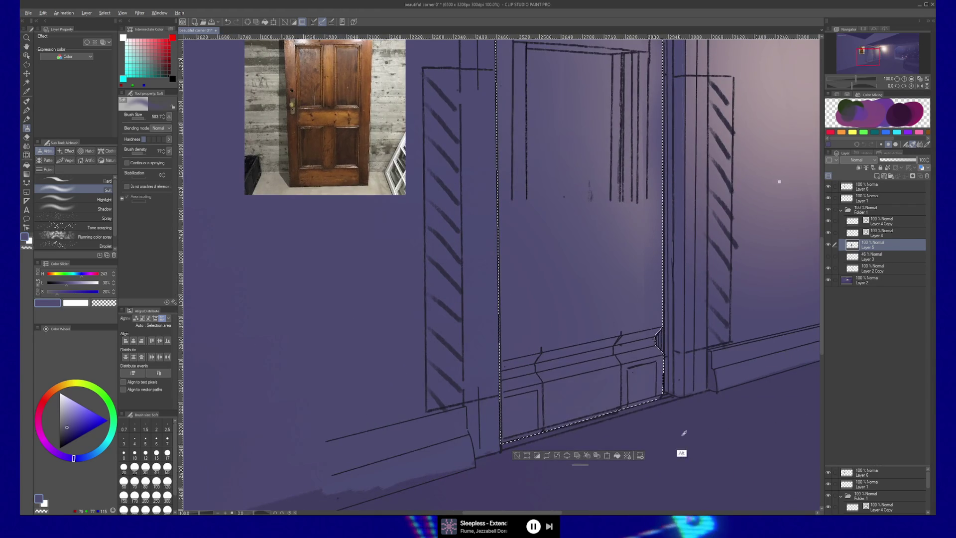
{"action": "left_click_drag", "start_coordinate": [447, 342], "coordinate": [450, 408]}
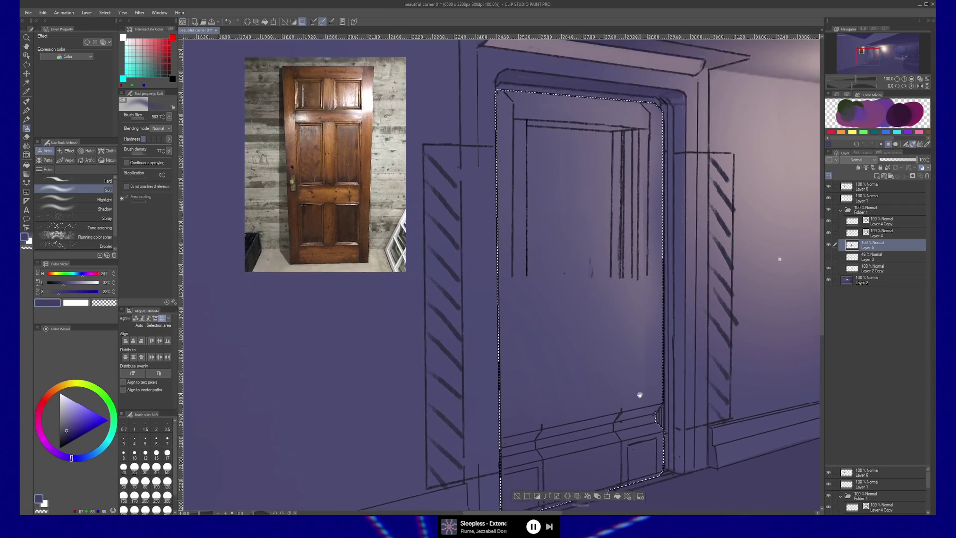
{"action": "left_click_drag", "start_coordinate": [607, 342], "coordinate": [578, 392]}
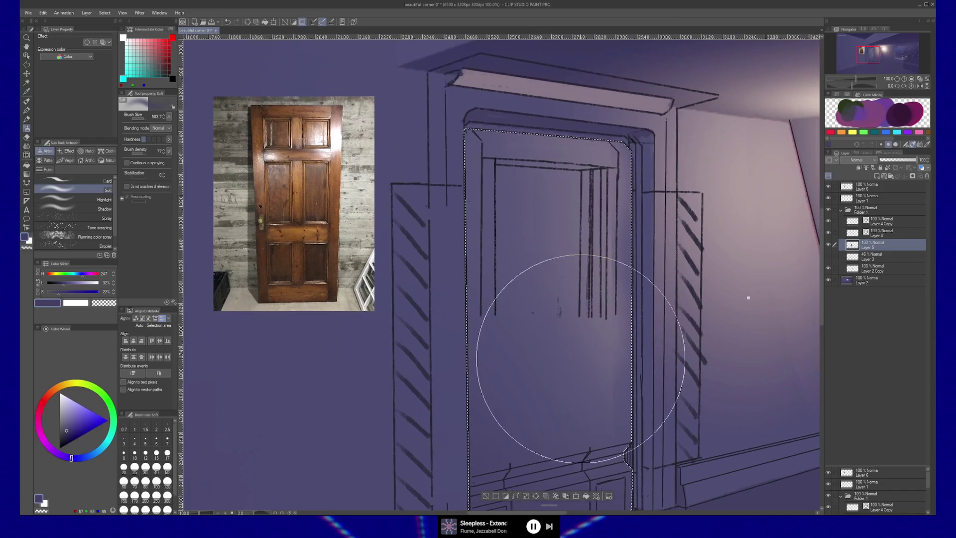
{"action": "left_click", "coordinate": [739, 156], "text": "alt"}
{"action": "mouse_move", "coordinate": [533, 214]}
{"action": "left_mouse_down"}
{"action": "mouse_move", "coordinate": [576, 299]}
{"action": "mouse_move", "coordinate": [633, 231]}
{"action": "mouse_move", "coordinate": [602, 192]}
{"action": "mouse_move", "coordinate": [563, 184]}
{"action": "mouse_move", "coordinate": [591, 213]}
{"action": "mouse_move", "coordinate": [622, 393]}
{"action": "left_mouse_up"}
Step: Deselect the door, show the door reference photo layer, and select Layer 4 Copy
{"action": "key", "text": "ctrl+d"}
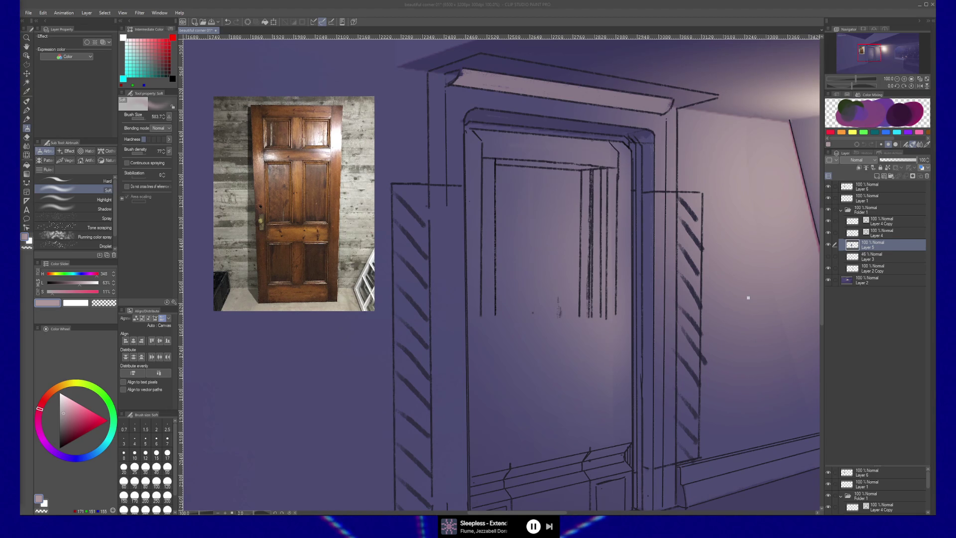
{"action": "mouse_move", "coordinate": [584, 258]}
{"action": "left_mouse_down"}
{"action": "mouse_move", "coordinate": [589, 213]}
{"action": "mouse_move", "coordinate": [588, 268]}
{"action": "mouse_move", "coordinate": [585, 206]}
{"action": "mouse_move", "coordinate": [582, 219]}
{"action": "left_mouse_up"}
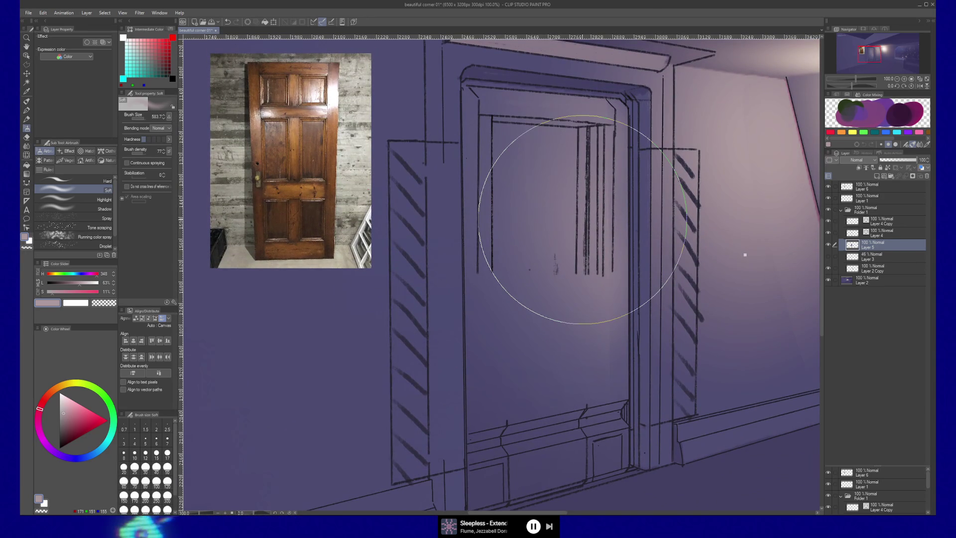
{"action": "left_click", "coordinate": [827, 188]}
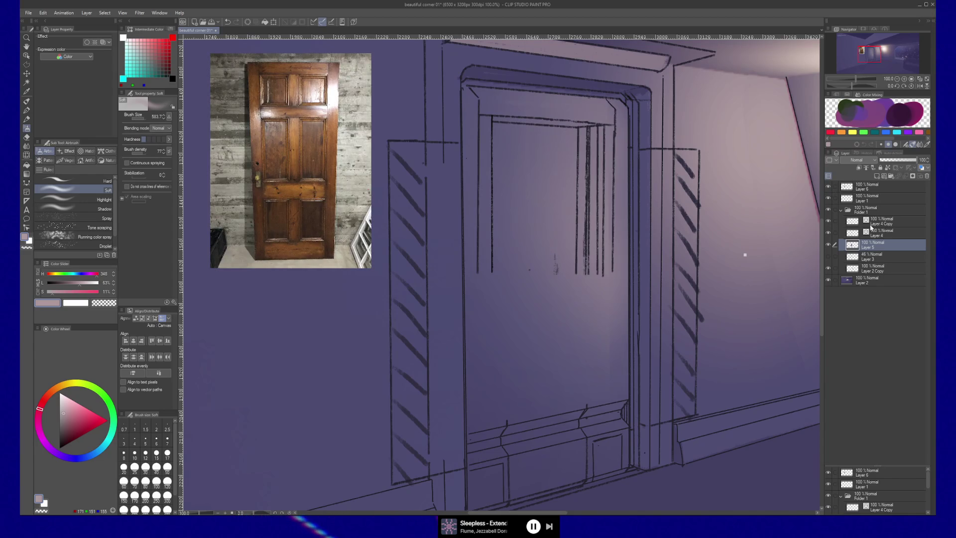
{"action": "left_click", "coordinate": [828, 223]}
{"action": "left_click", "coordinate": [828, 222]}
{"action": "left_click", "coordinate": [880, 223]}
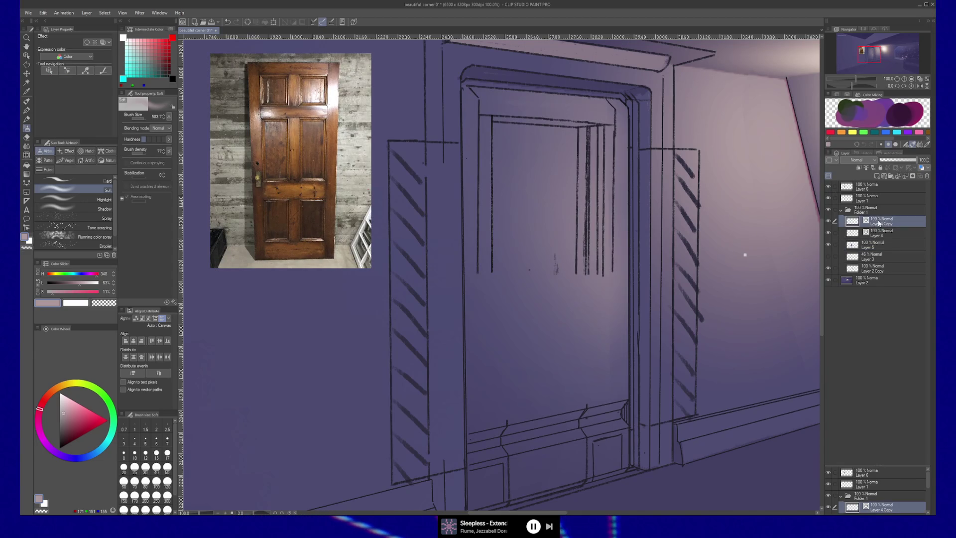
Step: Hide and re-show Layer 4 Copy's door frame lines to check them
{"action": "key", "text": "m"}
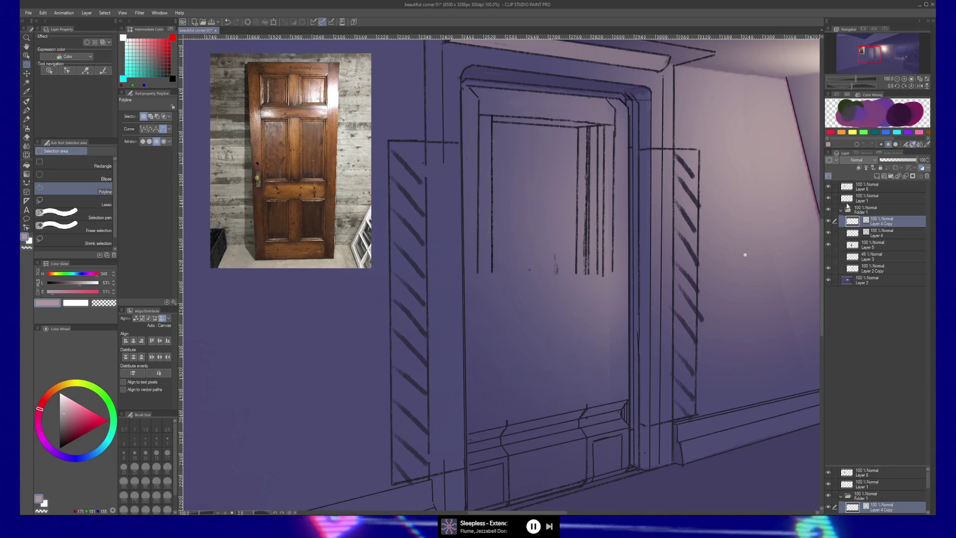
{"action": "left_click", "coordinate": [865, 223]}
{"action": "left_click", "coordinate": [864, 223]}
{"action": "left_click", "coordinate": [865, 223]}
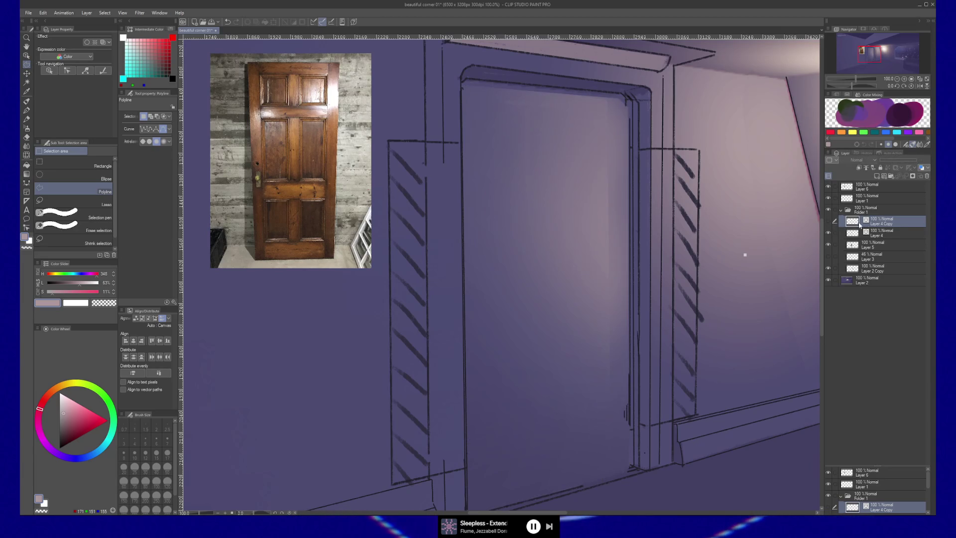
{"action": "left_click", "coordinate": [828, 222]}
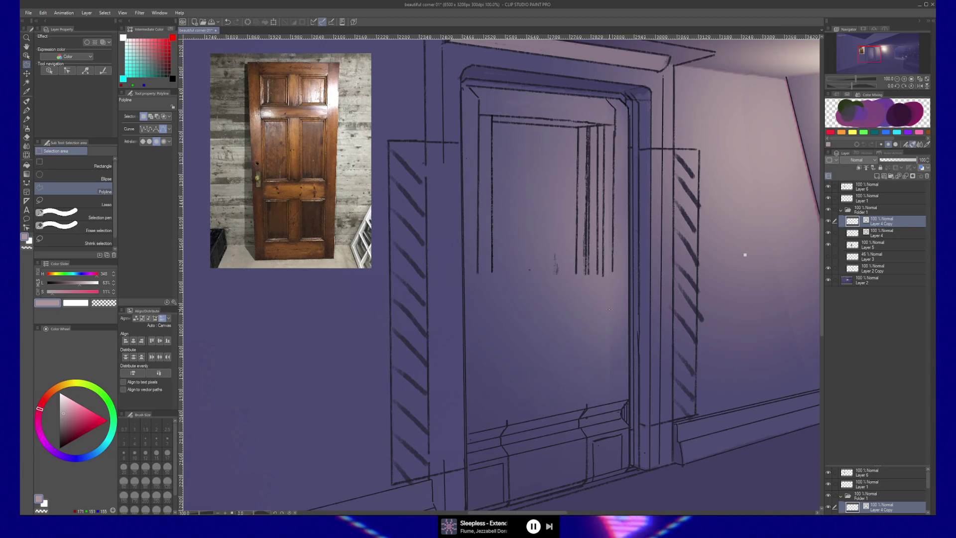
{"action": "left_click_drag", "start_coordinate": [745, 254], "coordinate": [756, 317]}
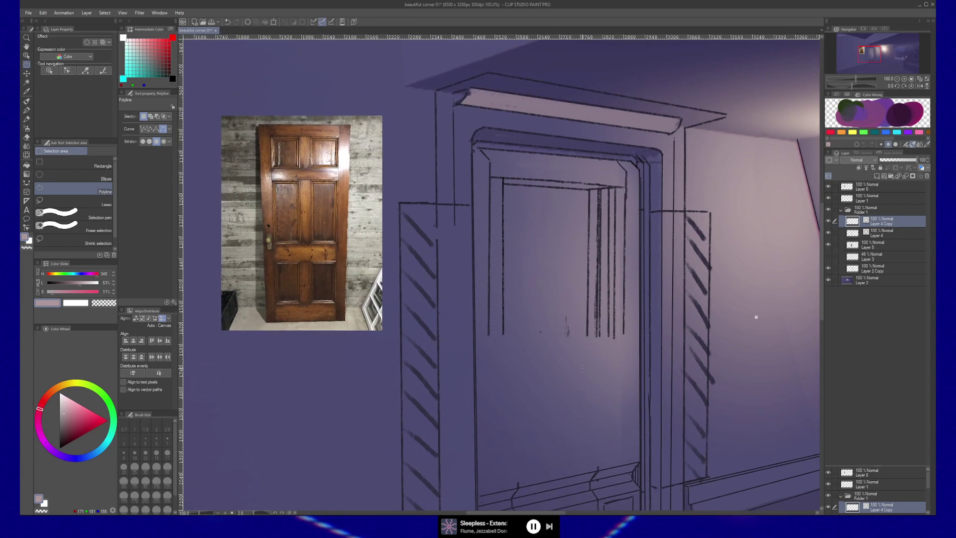
Step: Draw a straight black Painterly-brush line across the top of the door
{"action": "key", "text": "b"}
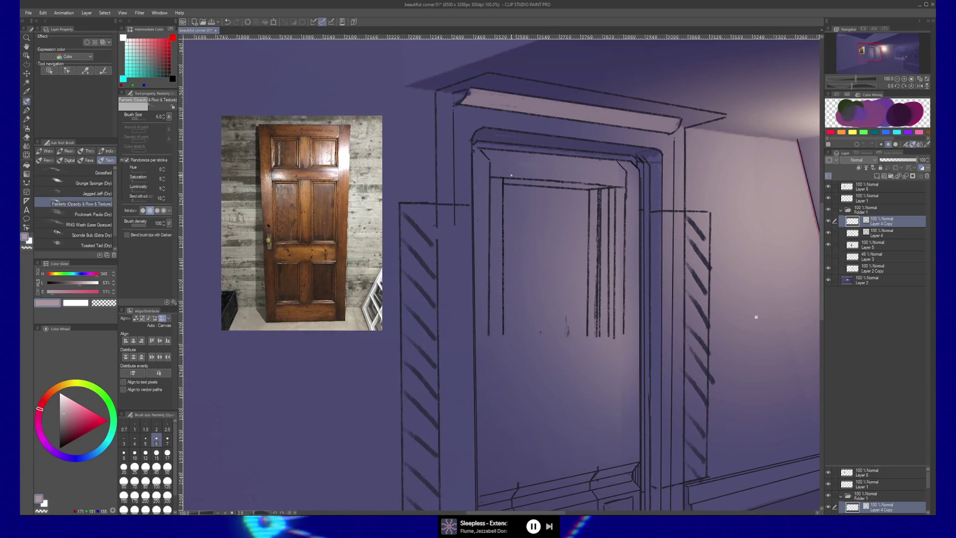
{"action": "left_click", "coordinate": [491, 161], "text": "alt"}
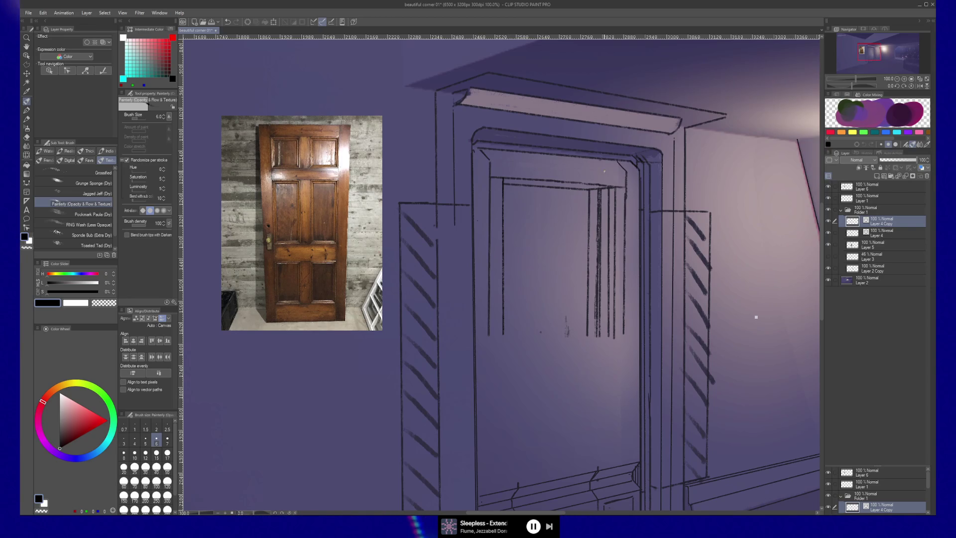
{"action": "left_click", "coordinate": [481, 160]}
{"action": "left_click", "coordinate": [634, 172], "text": "shift"}
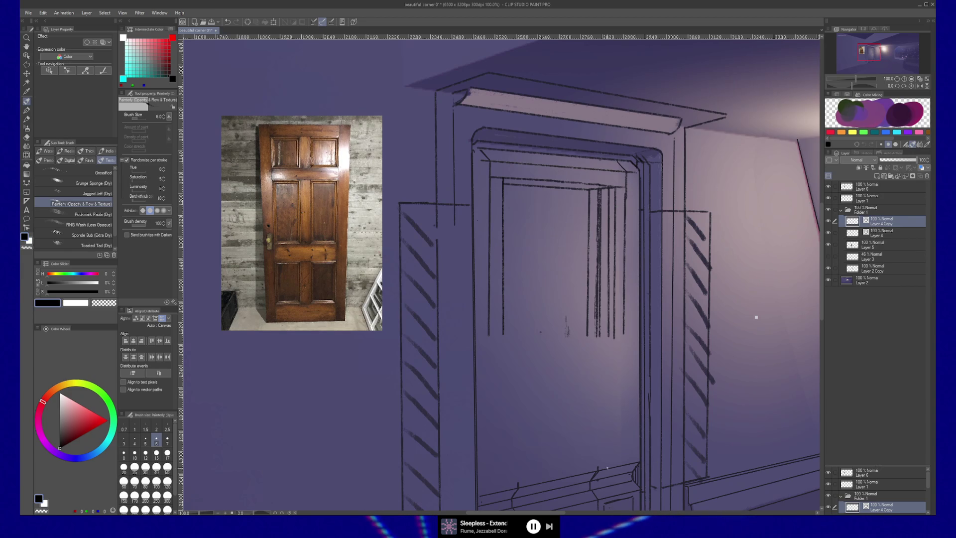
{"action": "left_click_drag", "start_coordinate": [605, 470], "coordinate": [596, 449]}
Step: Erase the stray vertical sketch lines and dashed marks from the door's middle with the Hard Eraser
{"action": "key", "text": "e"}
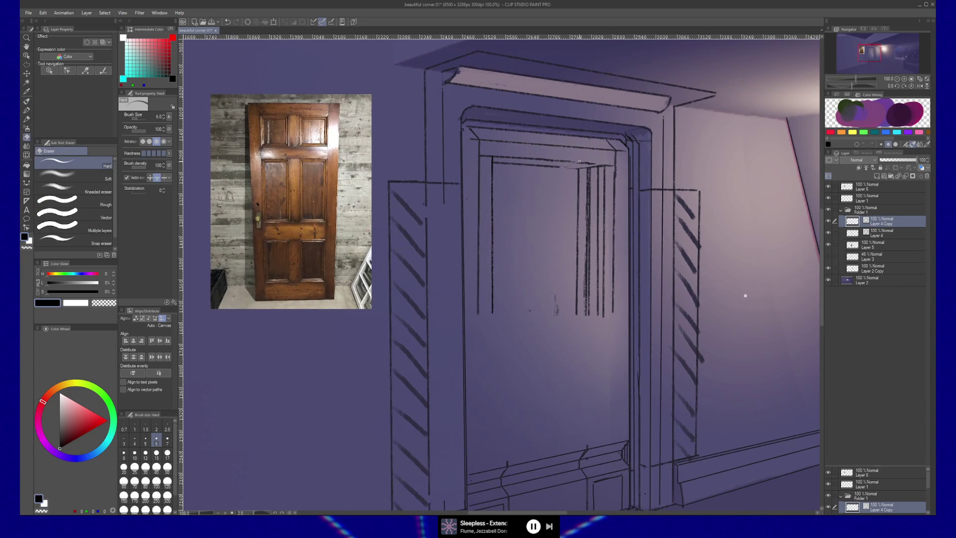
{"action": "left_click_drag", "start_coordinate": [587, 174], "coordinate": [592, 197]}
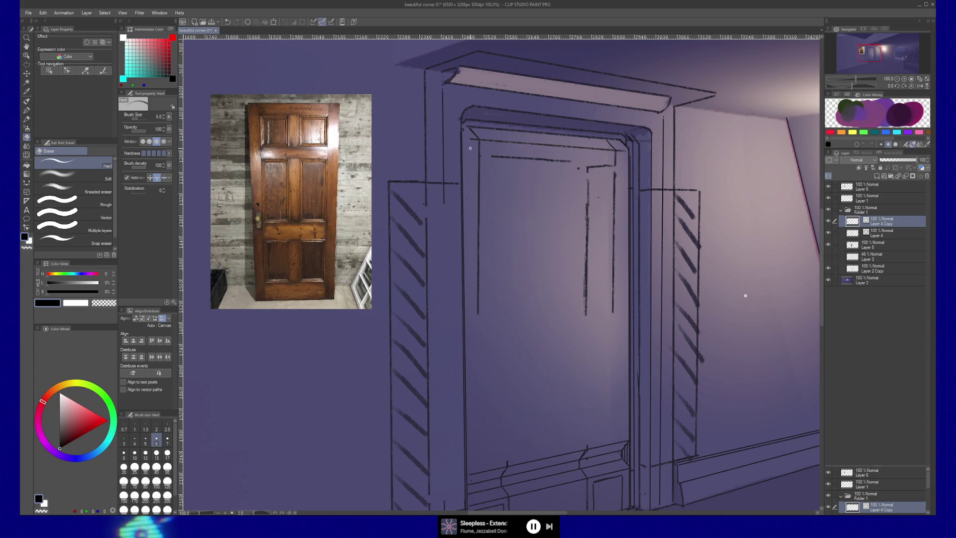
{"action": "left_click_drag", "start_coordinate": [614, 313], "coordinate": [614, 169]}
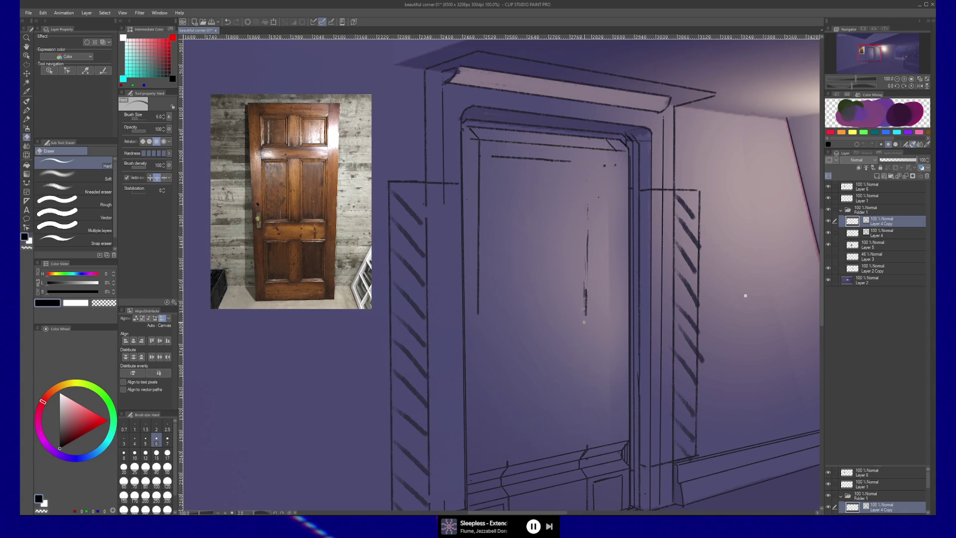
{"action": "left_click_drag", "start_coordinate": [587, 220], "coordinate": [585, 318]}
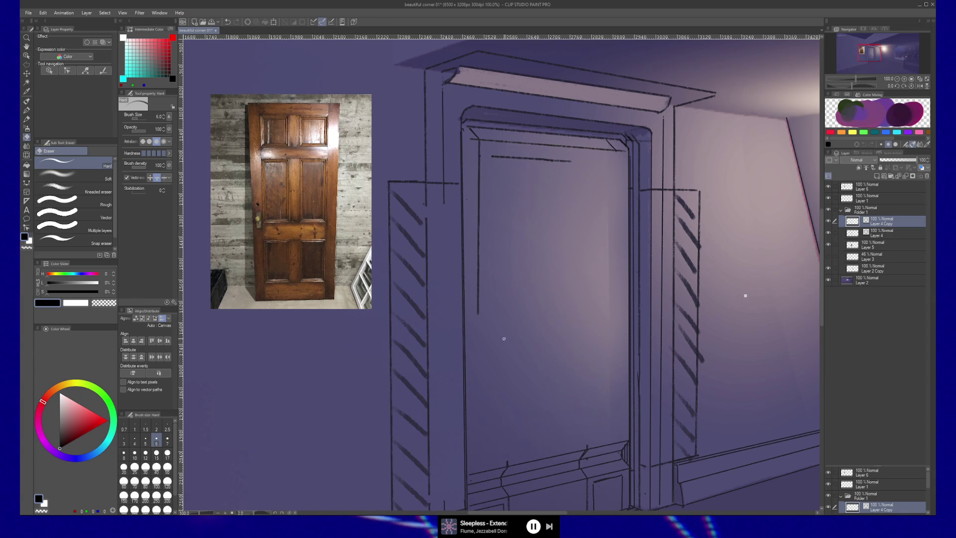
{"action": "key", "text": "y"}
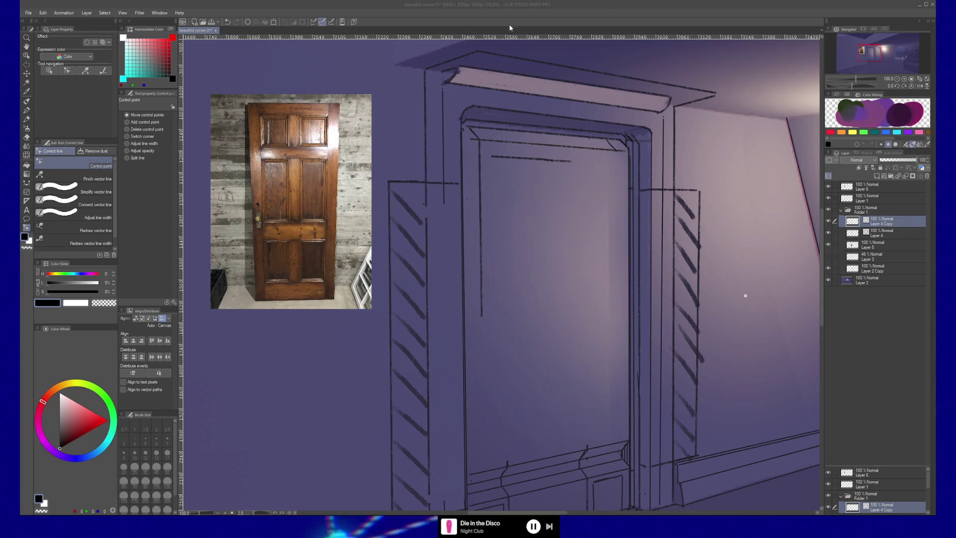
Step: Move the top panel line's endpoints inward, then draw a vertical line down the panel's right edge
{"action": "left_click", "coordinate": [607, 102]}
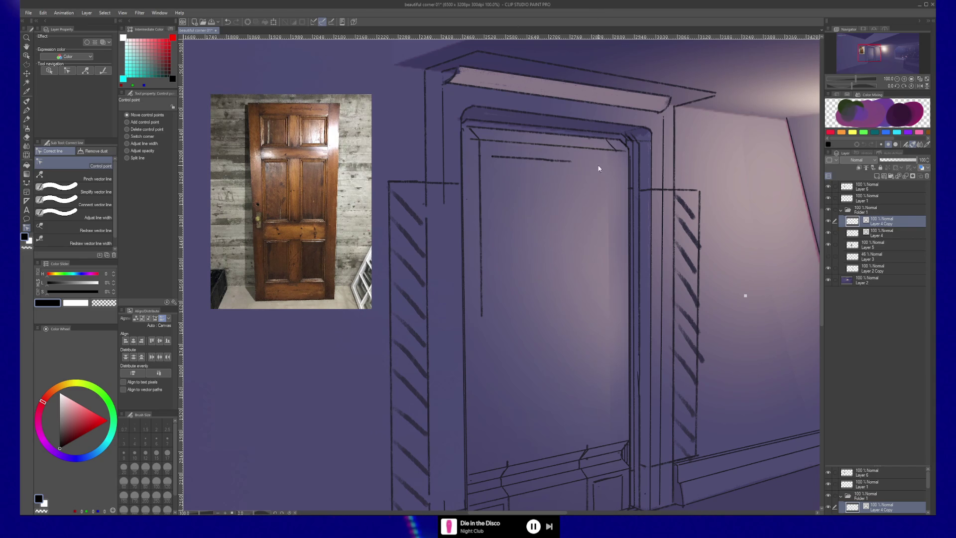
{"action": "key", "text": "y"}
{"action": "key", "text": "y"}
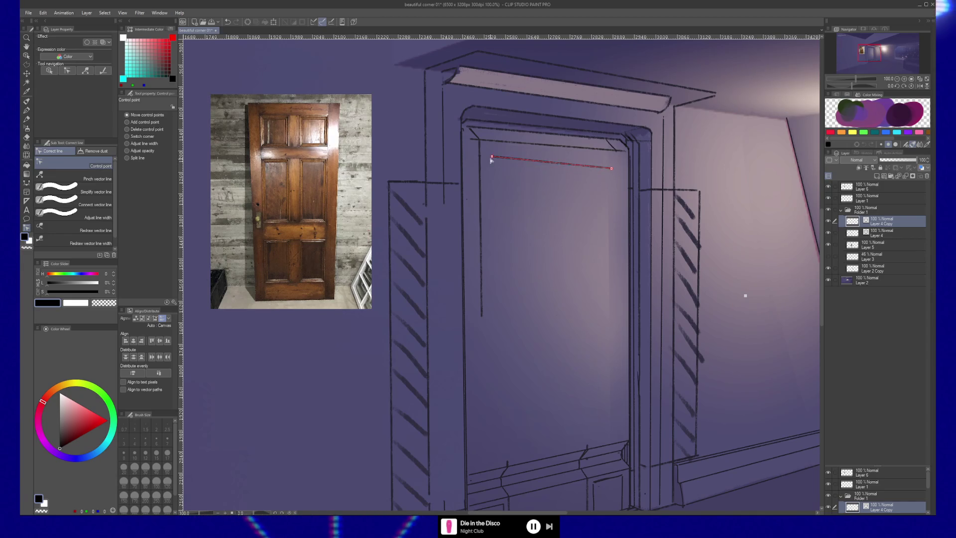
{"action": "left_click_drag", "start_coordinate": [492, 157], "coordinate": [492, 163]}
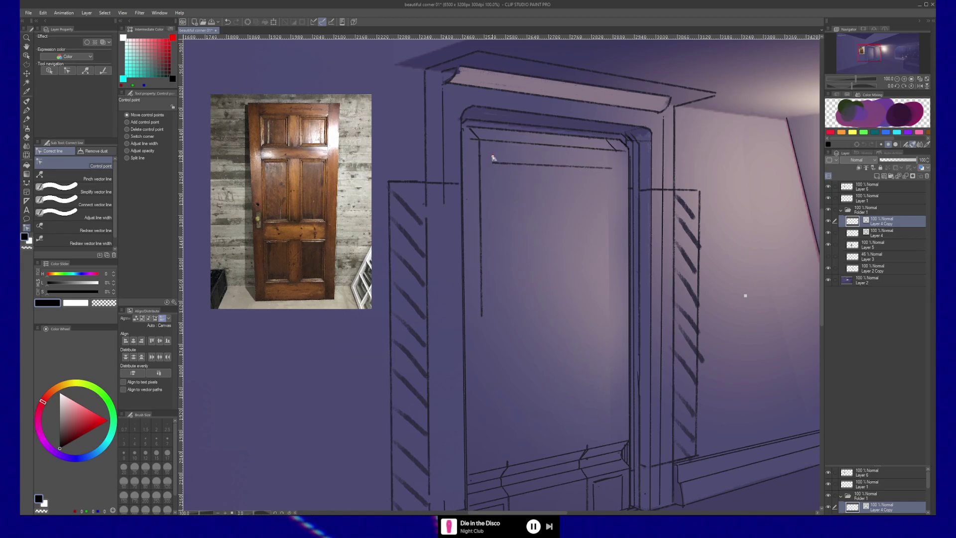
{"action": "left_click_drag", "start_coordinate": [493, 162], "coordinate": [497, 162]}
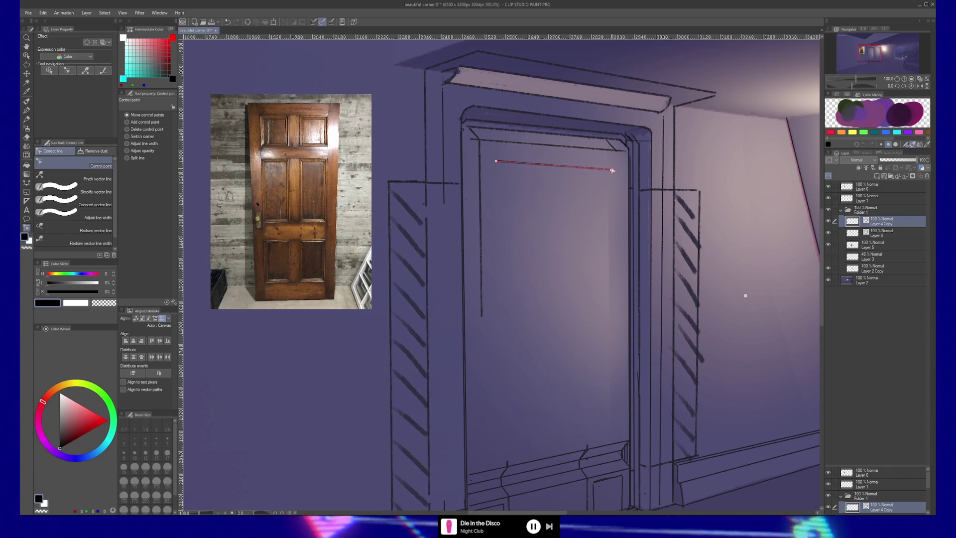
{"action": "left_click_drag", "start_coordinate": [612, 171], "coordinate": [606, 168]}
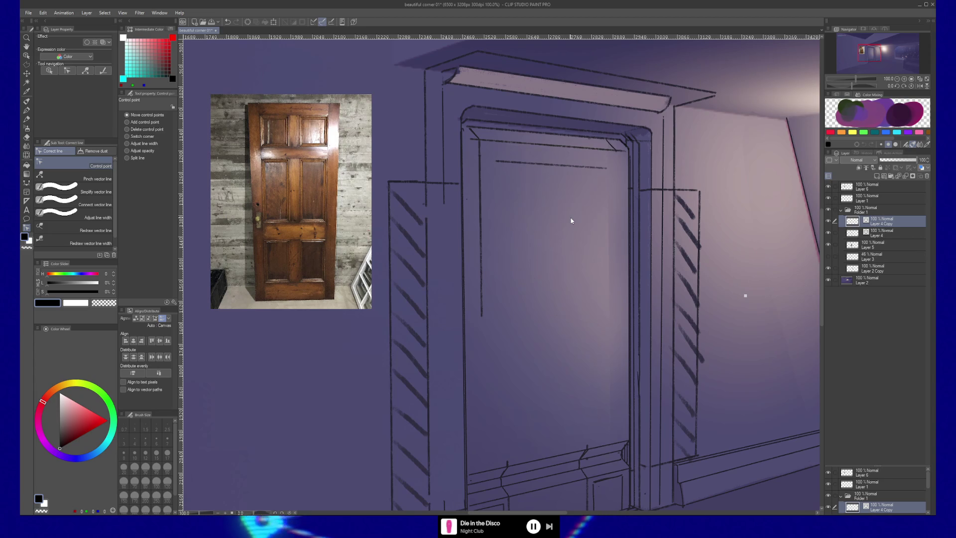
{"action": "key", "text": "b"}
{"action": "left_click_drag", "start_coordinate": [615, 151], "coordinate": [617, 442], "text": "shift"}
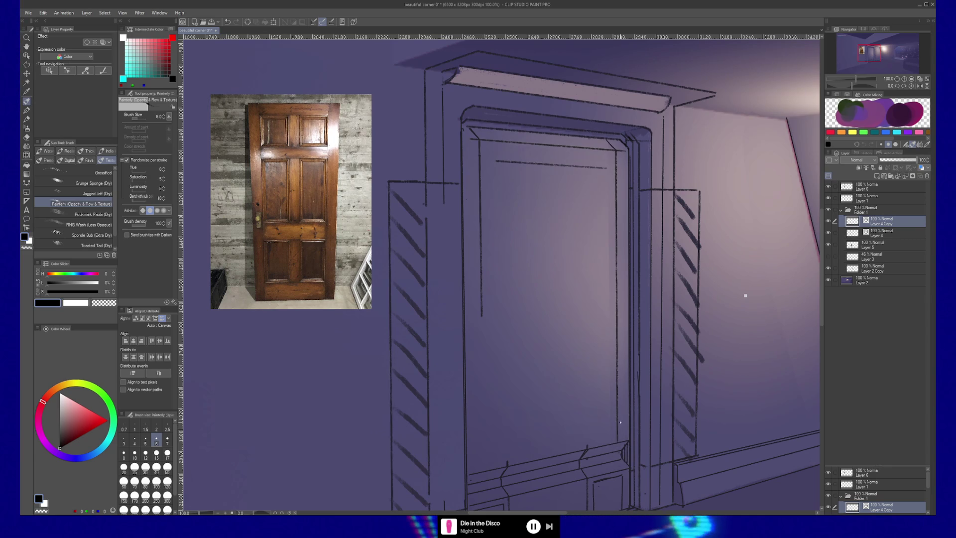
Step: Drag the vertical panel line's bottom control point down to the door's lower rail
{"action": "key", "text": "y"}
{"action": "left_click_drag", "start_coordinate": [480, 316], "coordinate": [486, 472]}
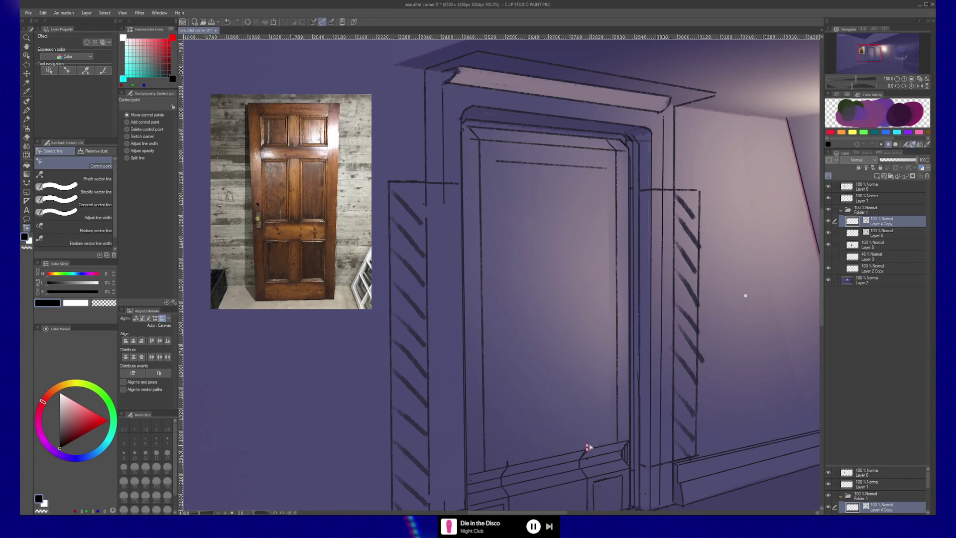
{"action": "left_click_drag", "start_coordinate": [606, 469], "coordinate": [596, 422]}
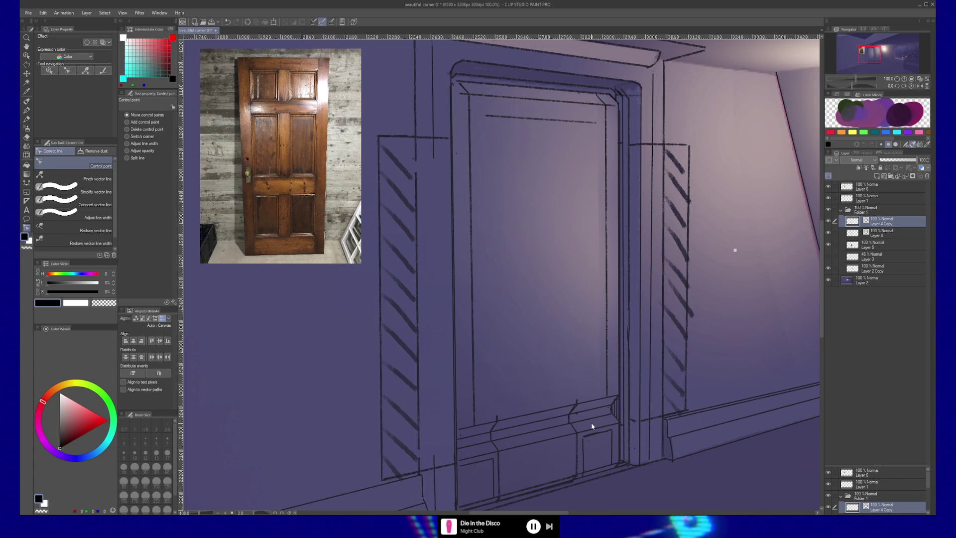
Step: Extend both ends of the top panel line outward by moving its control points
{"action": "key", "text": "e"}
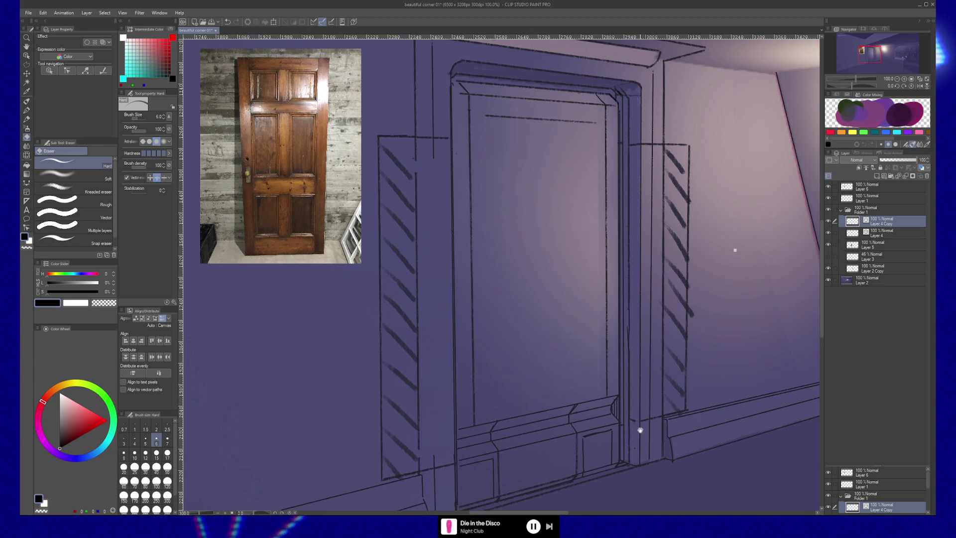
{"action": "left_click_drag", "start_coordinate": [639, 431], "coordinate": [645, 441]}
{"action": "mouse_move", "coordinate": [612, 391]}
{"action": "left_mouse_down"}
{"action": "mouse_move", "coordinate": [622, 404]}
{"action": "mouse_move", "coordinate": [612, 407]}
{"action": "left_mouse_up"}
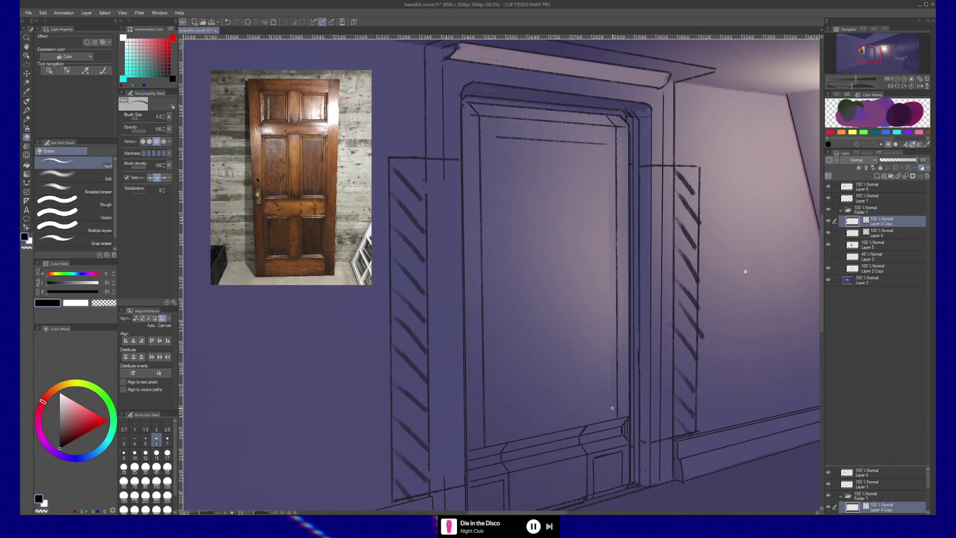
{"action": "key", "text": "y"}
{"action": "left_click_drag", "start_coordinate": [491, 137], "coordinate": [480, 137]}
{"action": "left_click_drag", "start_coordinate": [607, 145], "coordinate": [616, 144]}
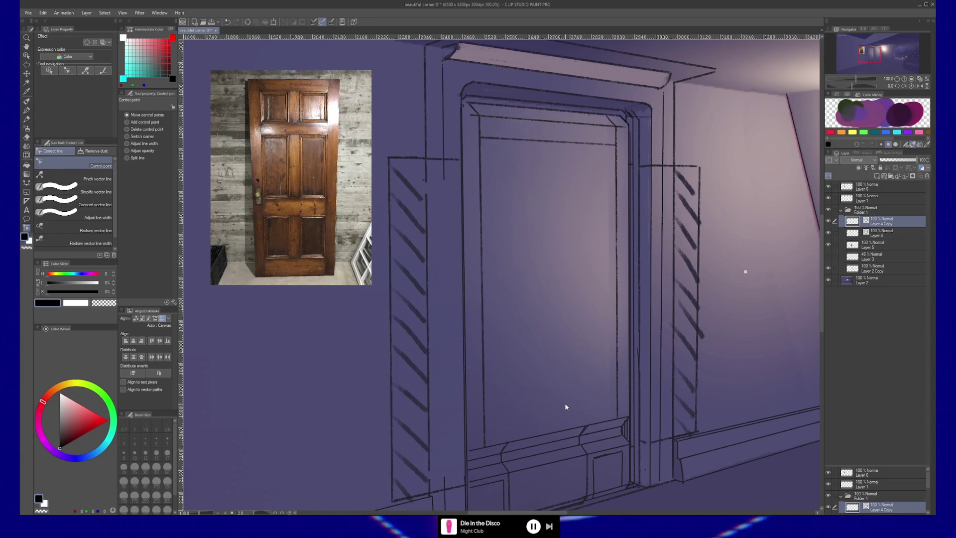
Step: Draw a straight Painterly-brush line along the lower panel edge
{"action": "key", "text": "b"}
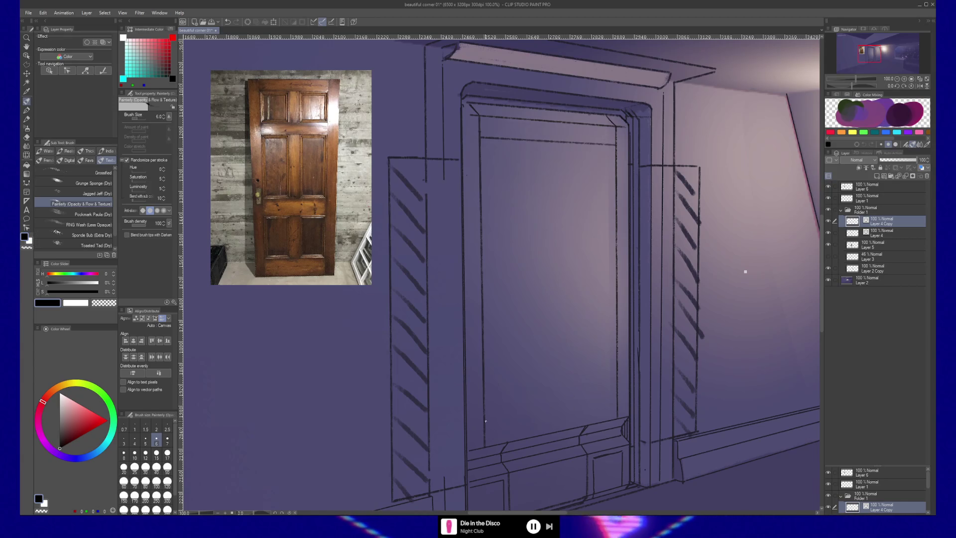
{"action": "key", "text": "shift"}
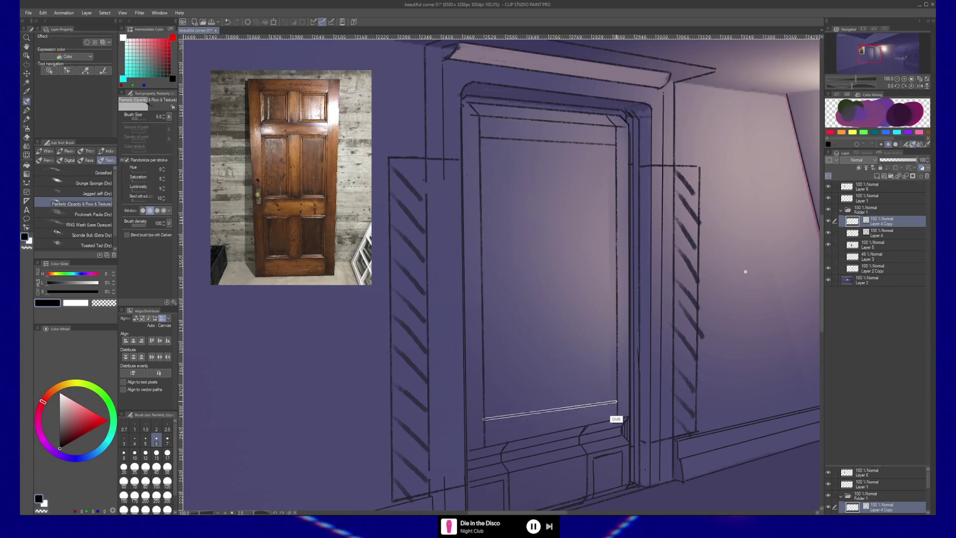
{"action": "left_click", "coordinate": [617, 400], "text": "shift"}
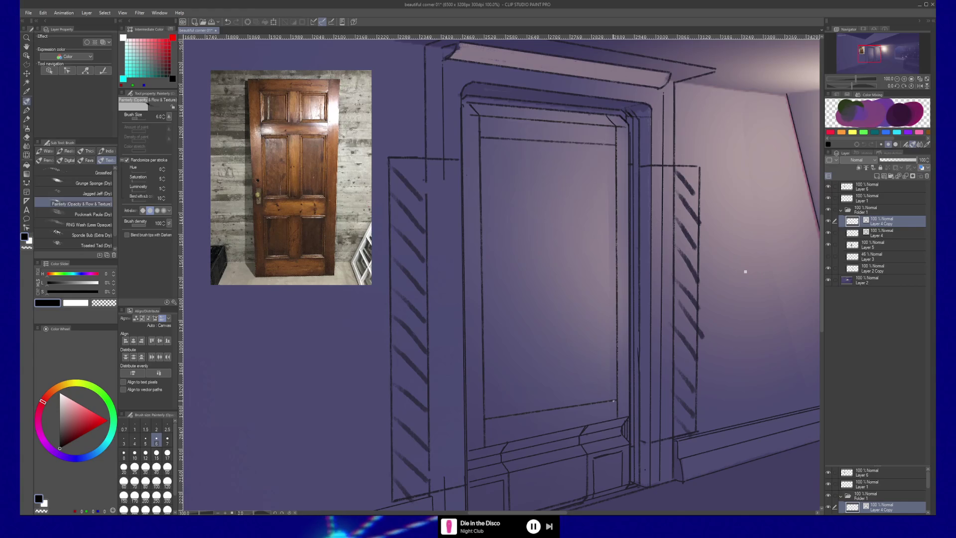
Step: Adjust the control points of the door frame's vertical line on Layer 4
{"action": "key", "text": "y"}
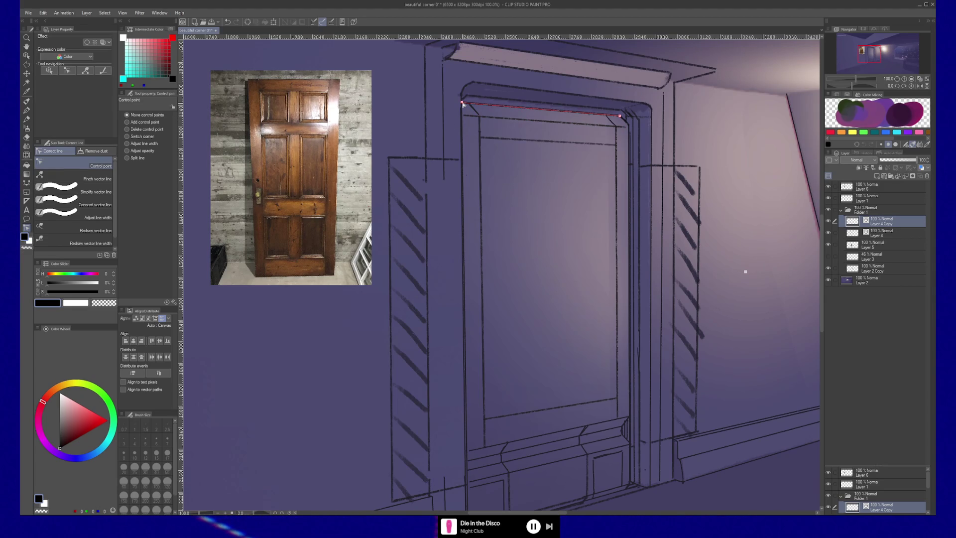
{"action": "left_click", "coordinate": [890, 232]}
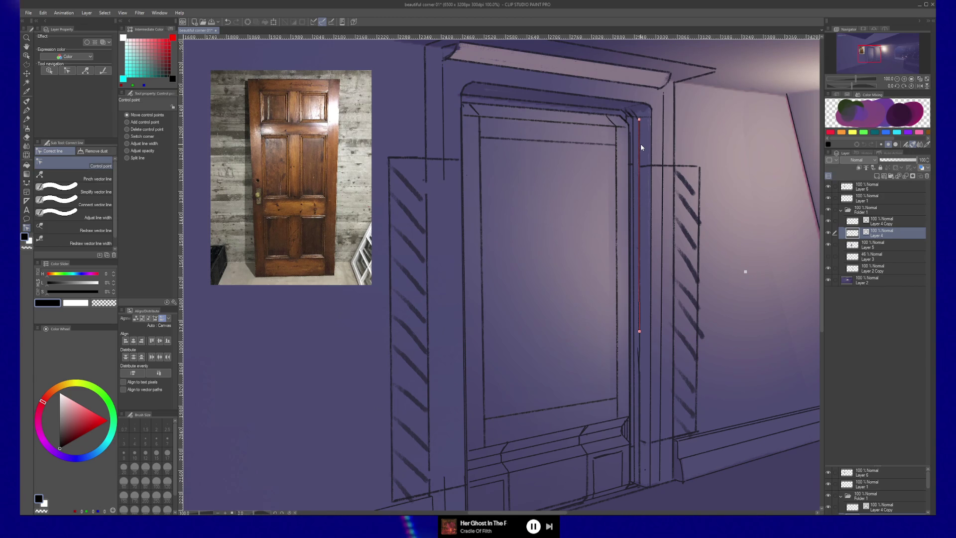
{"action": "key", "text": "Delete"}
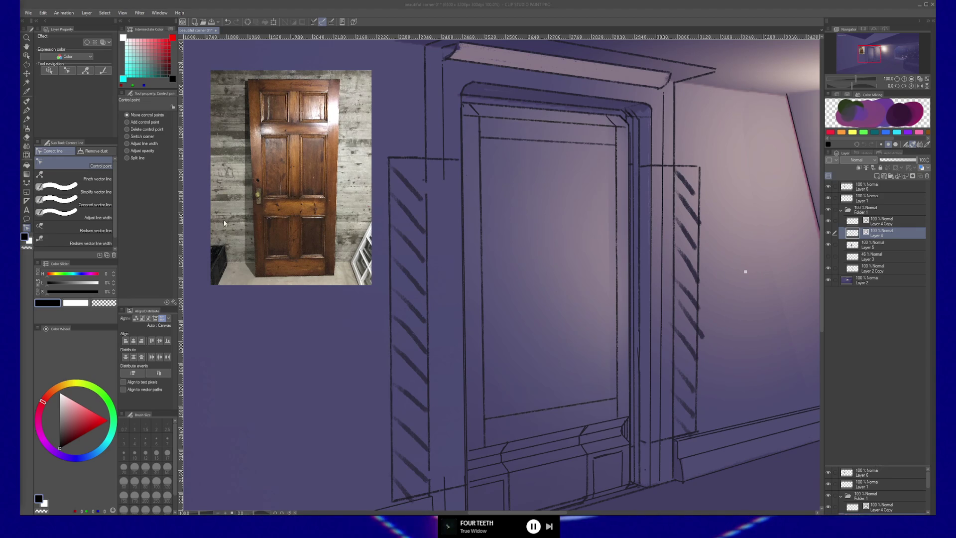
{"action": "left_click", "coordinate": [317, 196]}
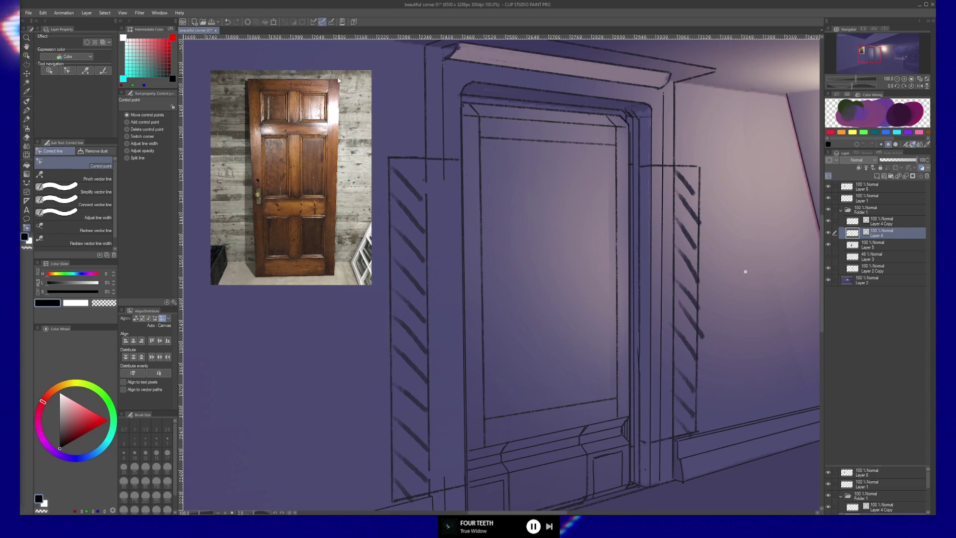
Step: Add a new layer above Layer 6 and set the brush colour to pure red
{"action": "left_click", "coordinate": [861, 188]}
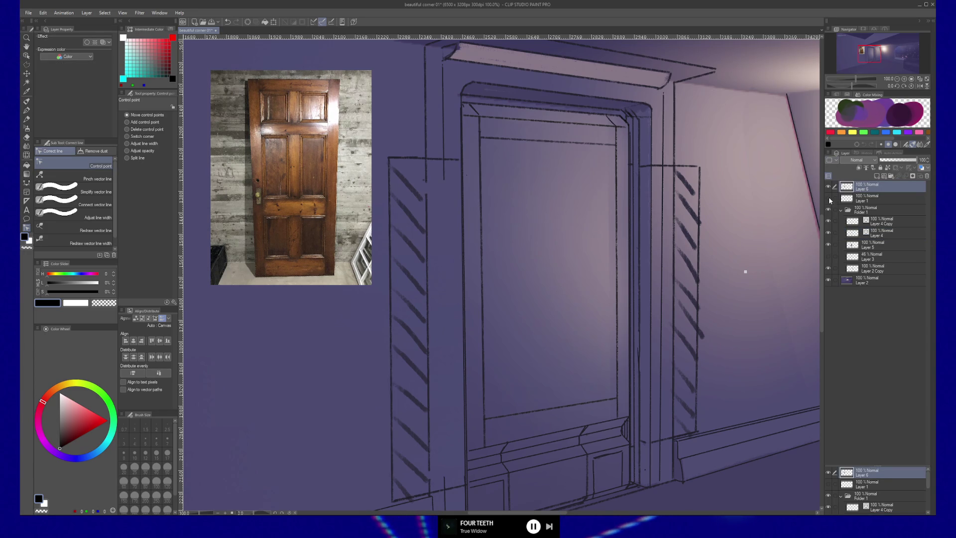
{"action": "key", "text": "ctrl+shift+n"}
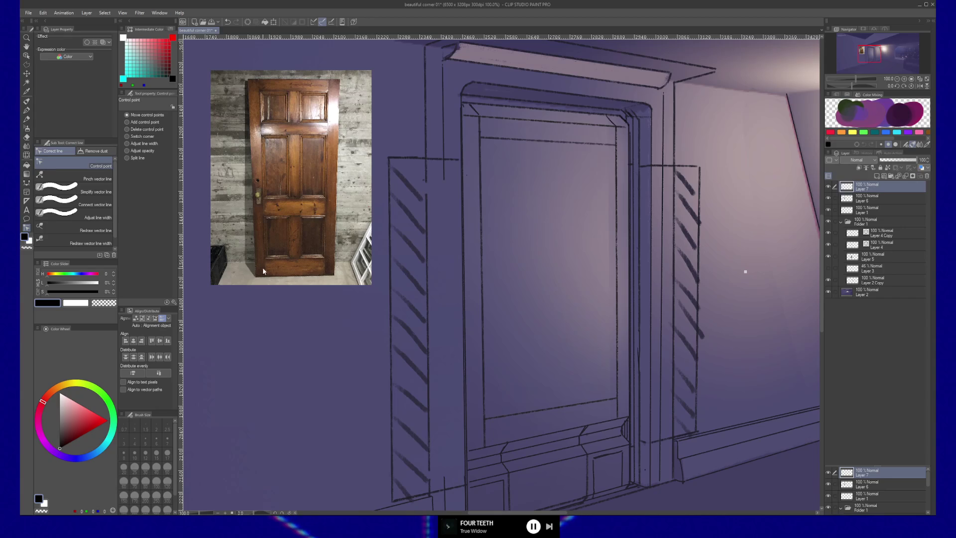
{"action": "key", "text": "b"}
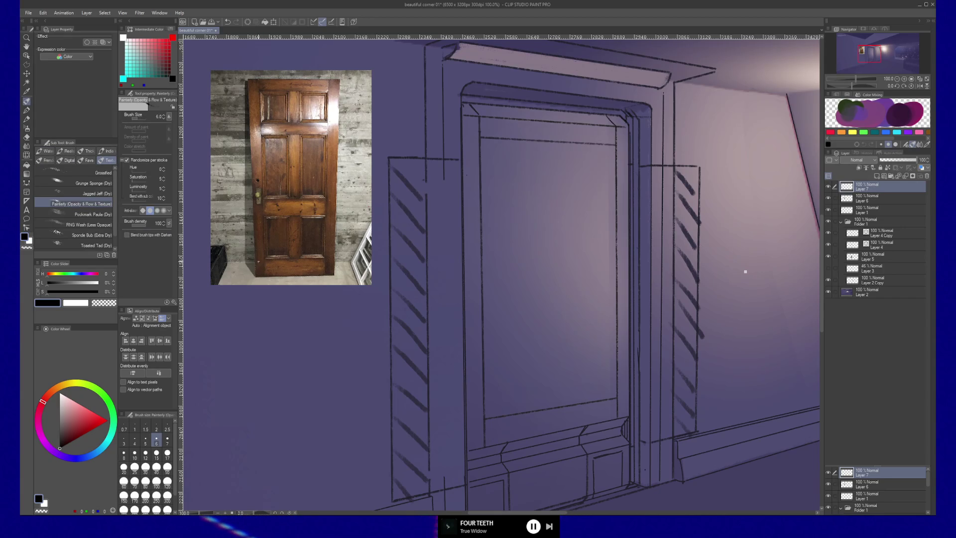
{"action": "left_click", "coordinate": [107, 420]}
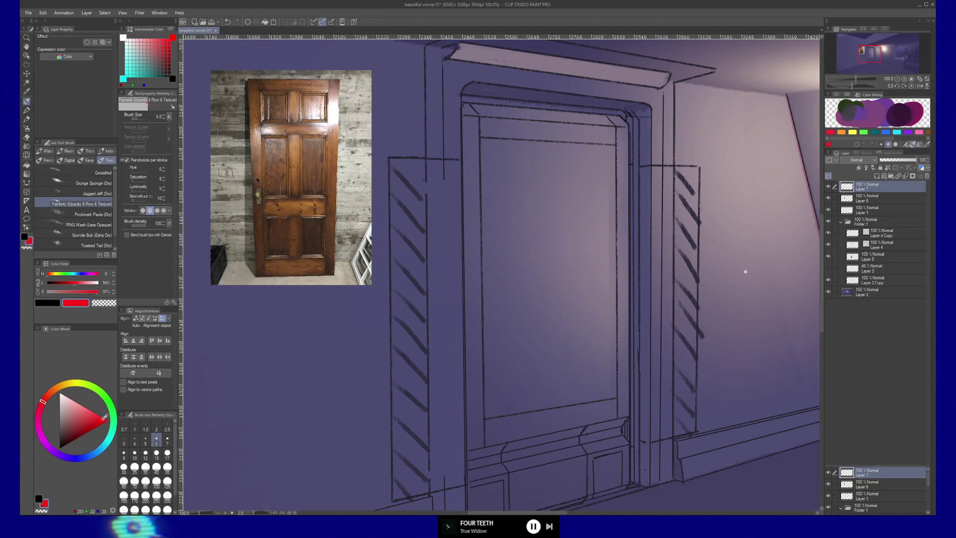
Step: Trace the reference door's outline in red and add a corner-to-corner diagonal
{"action": "left_click_drag", "start_coordinate": [255, 273], "coordinate": [247, 84]}
{"action": "left_click", "coordinate": [339, 80], "text": "shift"}
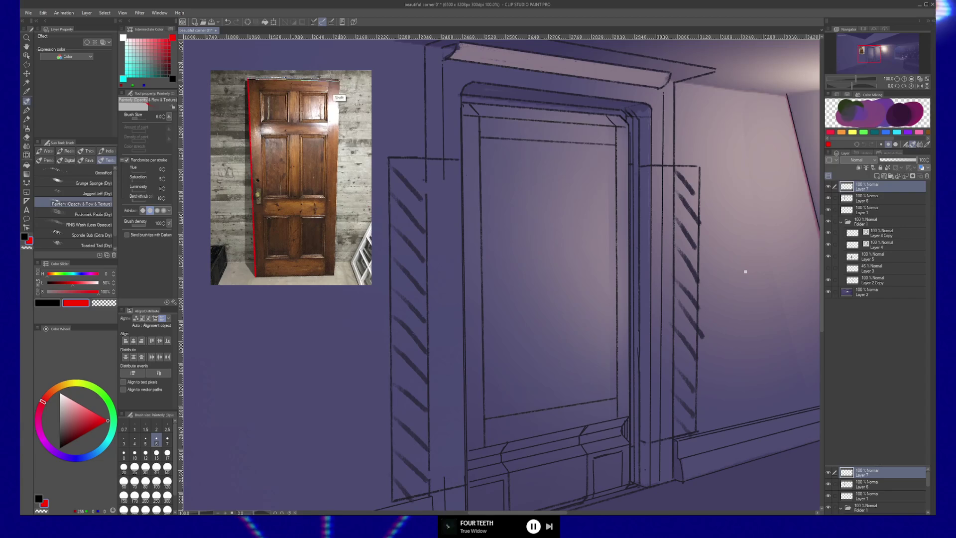
{"action": "mouse_move", "coordinate": [340, 135]}
{"action": "left_mouse_down"}
{"action": "mouse_move", "coordinate": [334, 275]}
{"action": "mouse_move", "coordinate": [270, 274]}
{"action": "left_mouse_up"}
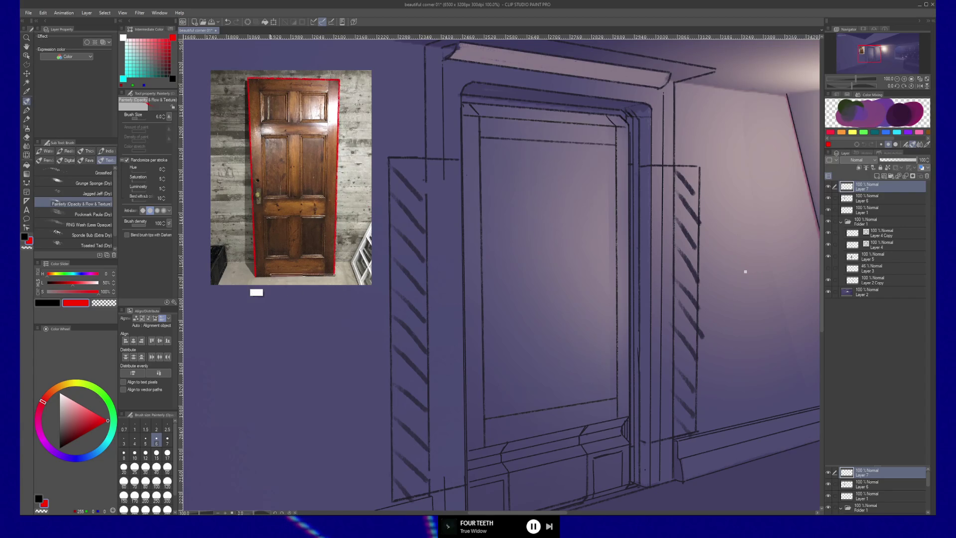
{"action": "left_click", "coordinate": [339, 80], "text": "shift"}
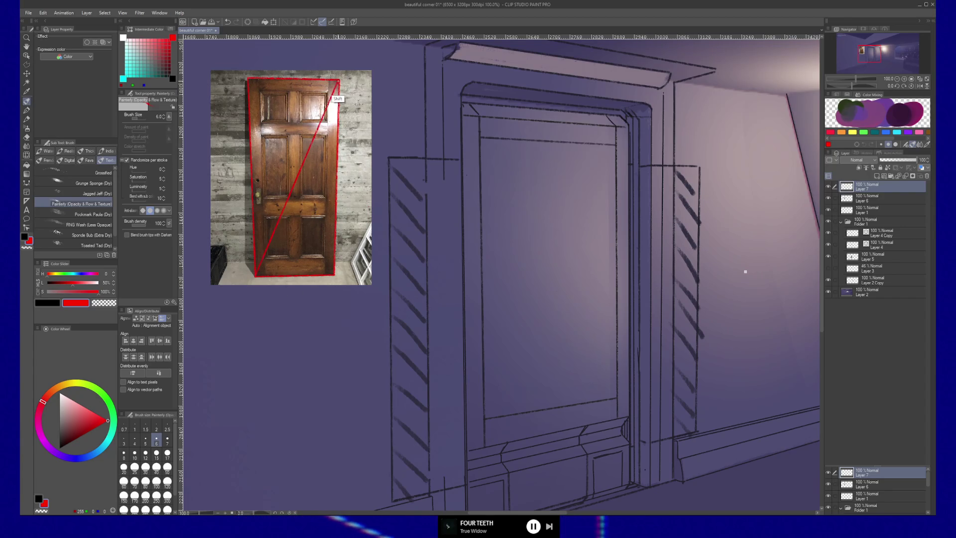
{"action": "left_click_drag", "start_coordinate": [273, 112], "coordinate": [334, 272]}
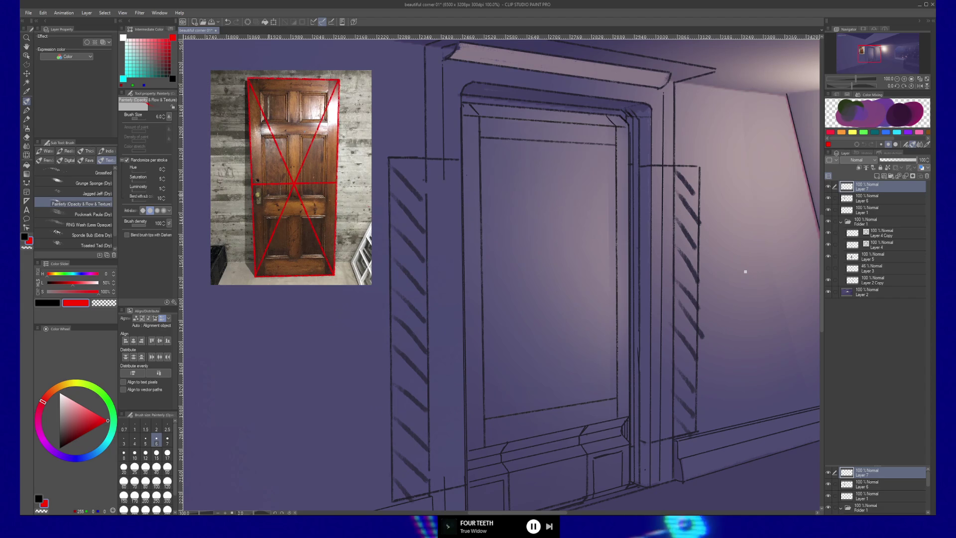
Step: Add red sub-diagonals plus upper and lower horizontal lines across the reference door
{"action": "left_click_drag", "start_coordinate": [254, 182], "coordinate": [339, 80]}
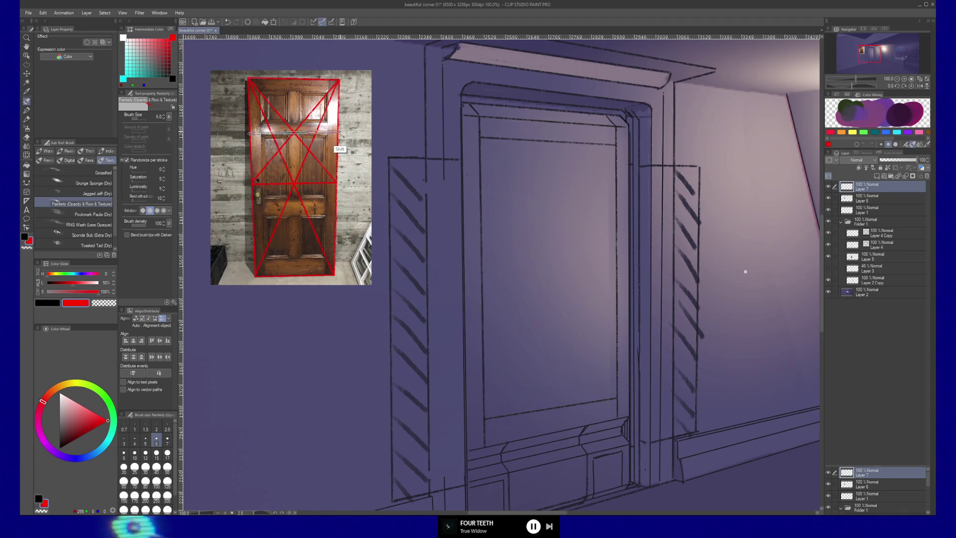
{"action": "left_click", "coordinate": [339, 132], "text": "shift"}
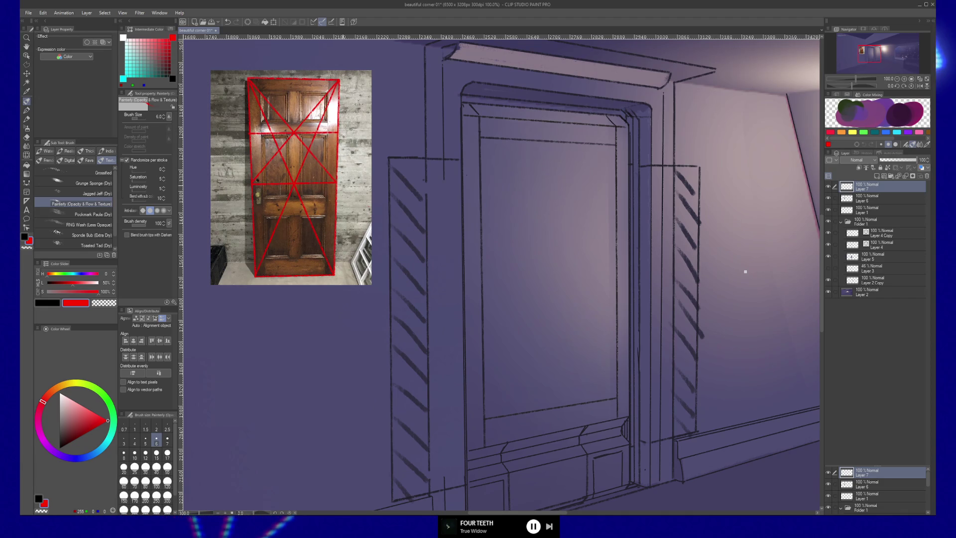
{"action": "left_click_drag", "start_coordinate": [335, 184], "coordinate": [256, 271]}
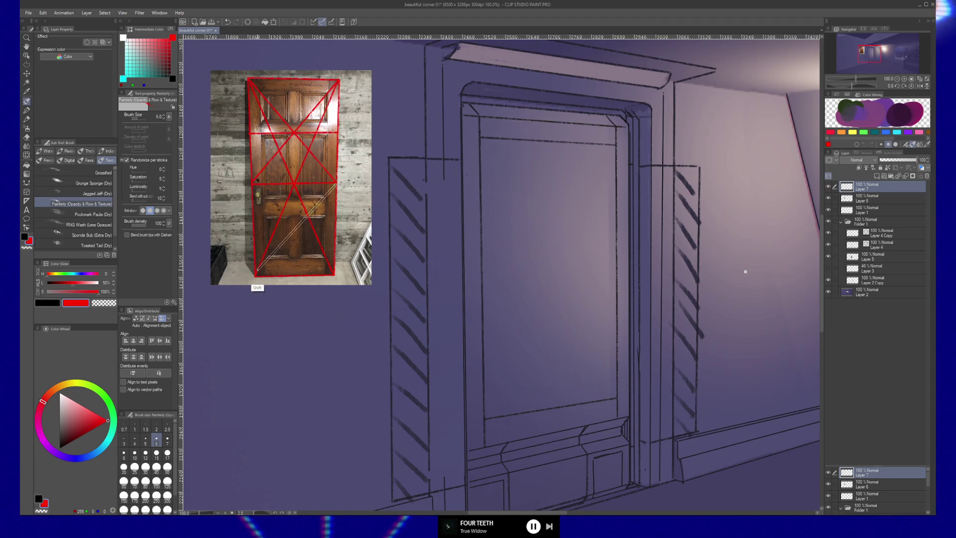
{"action": "left_click", "coordinate": [256, 272], "text": "shift"}
{"action": "left_click_drag", "start_coordinate": [334, 251], "coordinate": [334, 275]}
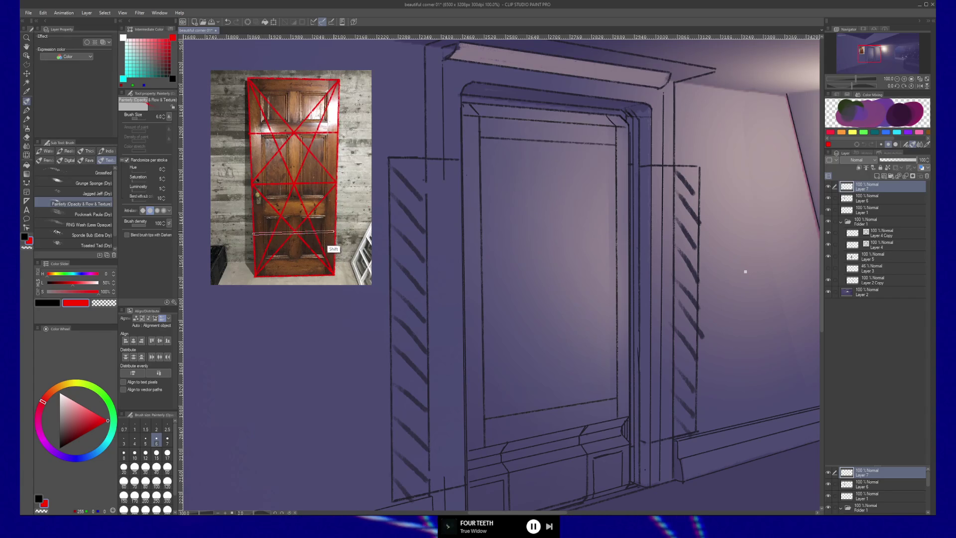
{"action": "left_click_drag", "start_coordinate": [334, 231], "coordinate": [252, 233]}
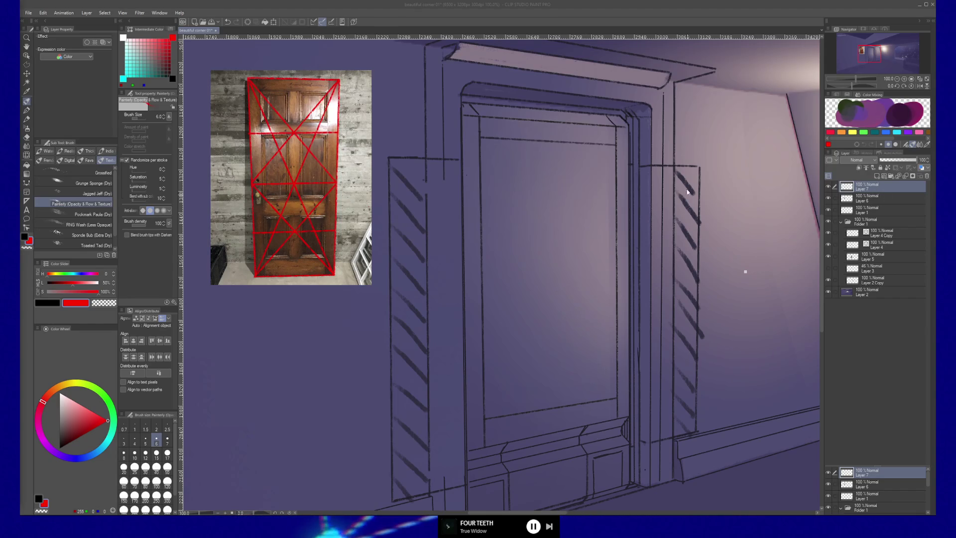
{"action": "left_click", "coordinate": [645, 220]}
Step: Draw red crossing diagonals, a left-edge line and a horizontal midline on the painted door
{"action": "mouse_move", "coordinate": [644, 219]}
{"action": "left_mouse_down"}
{"action": "mouse_move", "coordinate": [621, 181]}
{"action": "mouse_move", "coordinate": [630, 181]}
{"action": "left_mouse_up"}
{"action": "key", "text": "shift"}
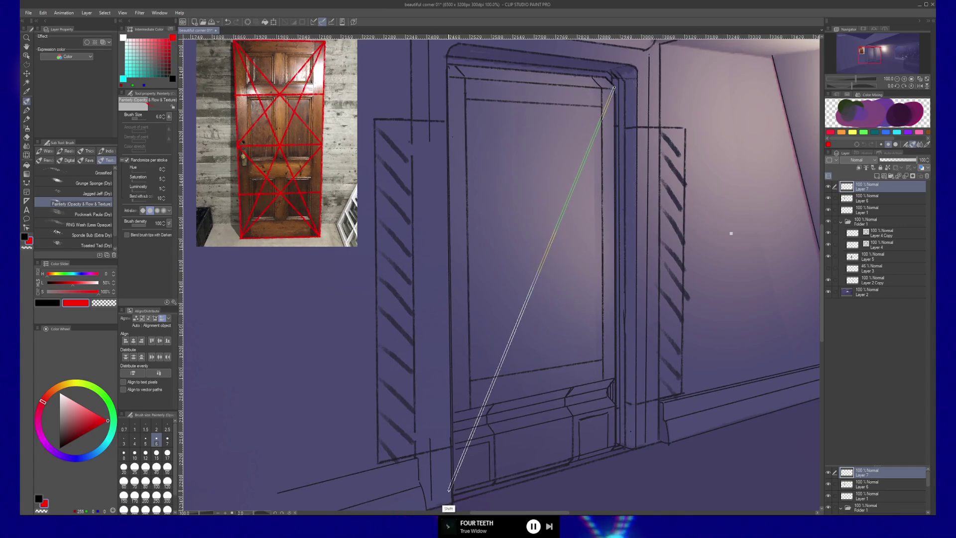
{"action": "left_click", "coordinate": [447, 490], "text": "shift"}
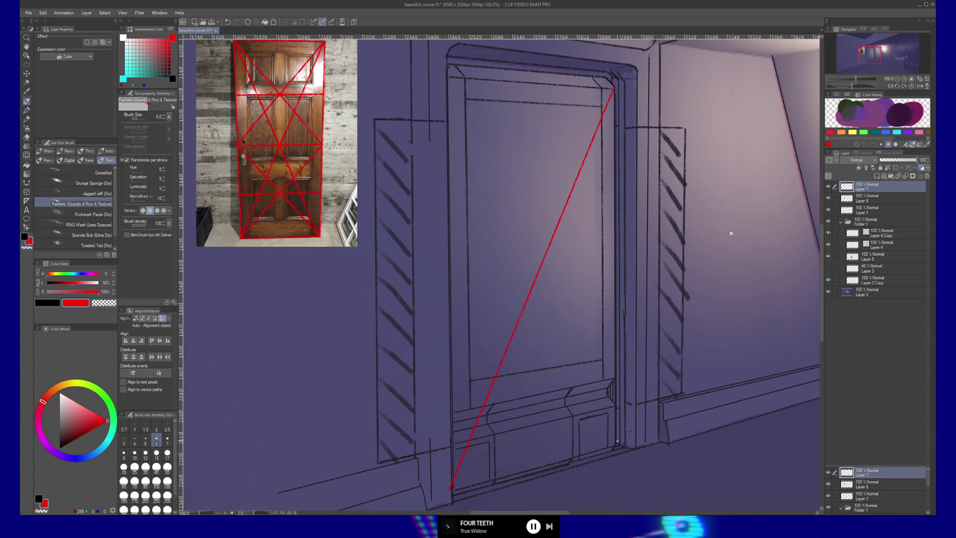
{"action": "left_click", "coordinate": [614, 444]}
{"action": "left_click", "coordinate": [443, 76], "text": "shift"}
{"action": "left_click", "coordinate": [450, 489], "text": "shift"}
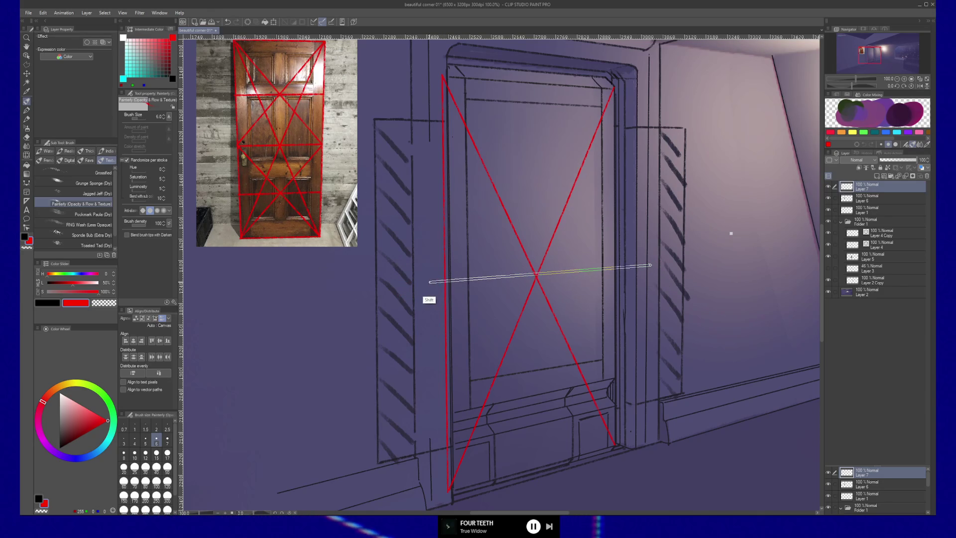
{"action": "left_click", "coordinate": [430, 282], "text": "shift"}
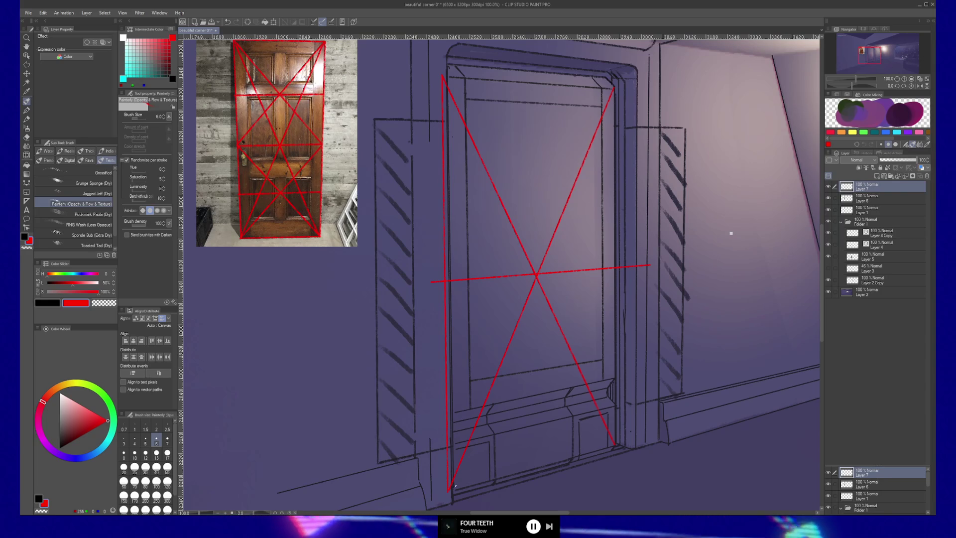
Step: Add red half diagonals meeting the door's midline, then create Layer 8 with black as the colour
{"action": "mouse_move", "coordinate": [448, 490]}
{"action": "left_mouse_down"}
{"action": "mouse_move", "coordinate": [616, 281]}
{"action": "mouse_move", "coordinate": [618, 267]}
{"action": "left_mouse_up"}
{"action": "mouse_move", "coordinate": [442, 282]}
{"action": "left_mouse_down"}
{"action": "mouse_move", "coordinate": [546, 337]}
{"action": "mouse_move", "coordinate": [615, 445]}
{"action": "left_mouse_up"}
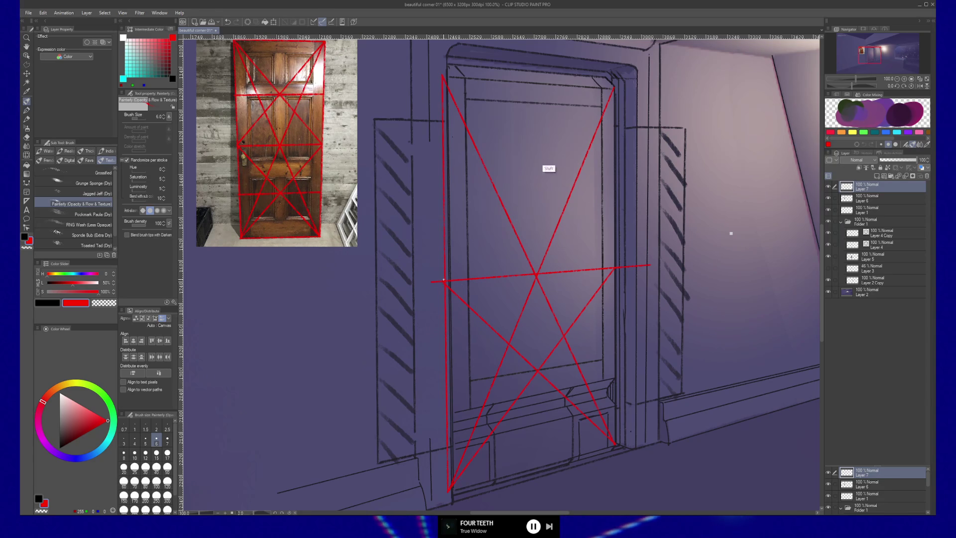
{"action": "left_click", "coordinate": [614, 87], "text": "shift"}
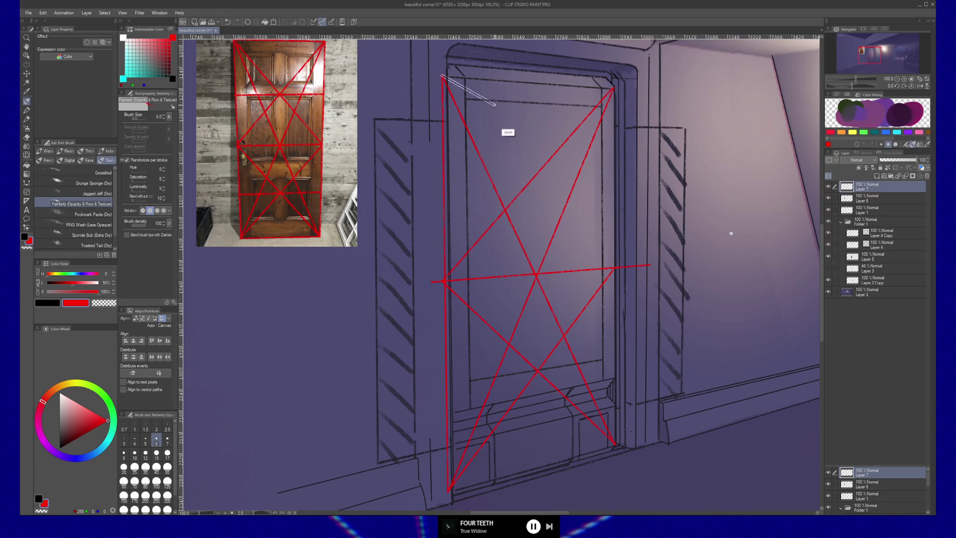
{"action": "left_click", "coordinate": [615, 267], "text": "shift"}
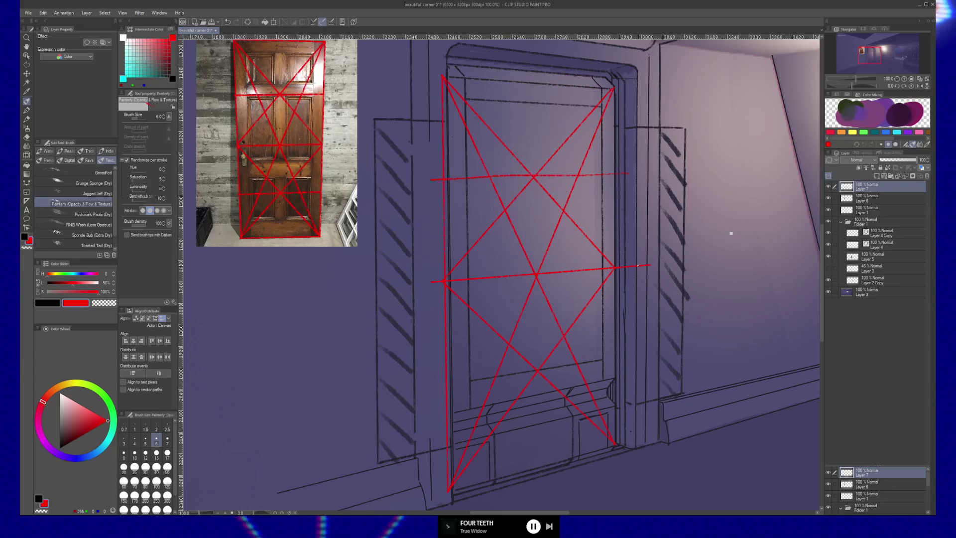
{"action": "key", "text": "ctrl+shift+n"}
{"action": "key", "text": "x"}
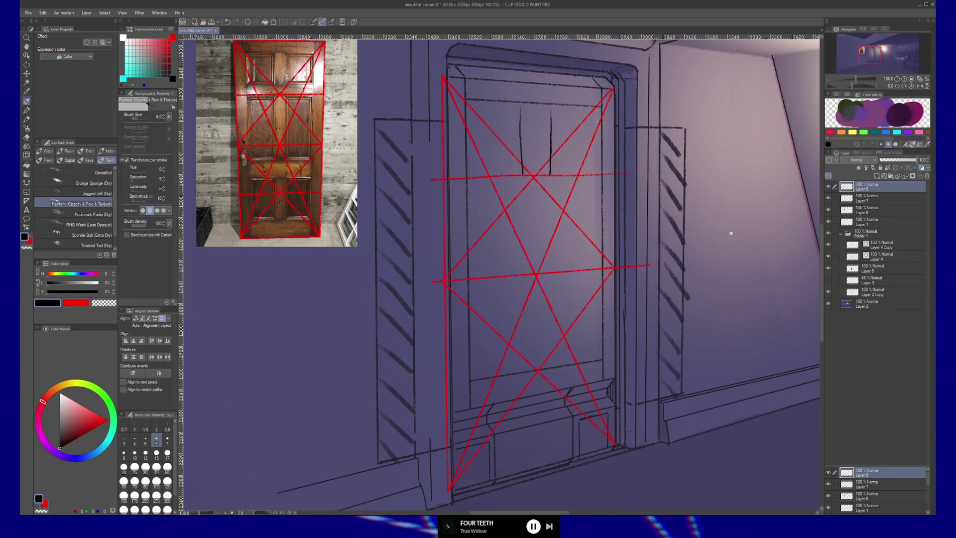
Step: Sketch rough upper panel edges in dark line, save, then undo those panel strokes
{"action": "left_click_drag", "start_coordinate": [595, 122], "coordinate": [597, 173]}
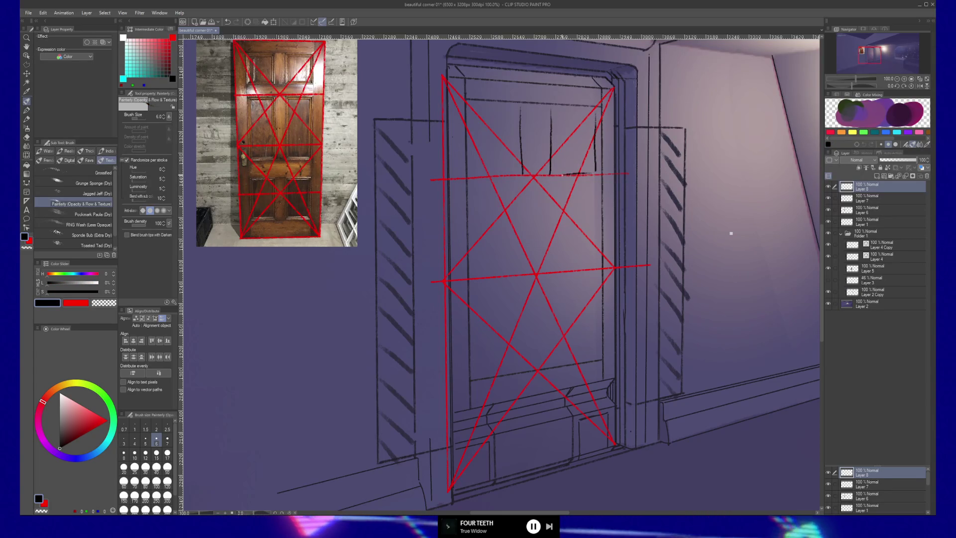
{"action": "mouse_move", "coordinate": [590, 112]}
{"action": "left_mouse_down"}
{"action": "mouse_move", "coordinate": [563, 113]}
{"action": "mouse_move", "coordinate": [511, 171]}
{"action": "mouse_move", "coordinate": [471, 176]}
{"action": "left_mouse_up"}
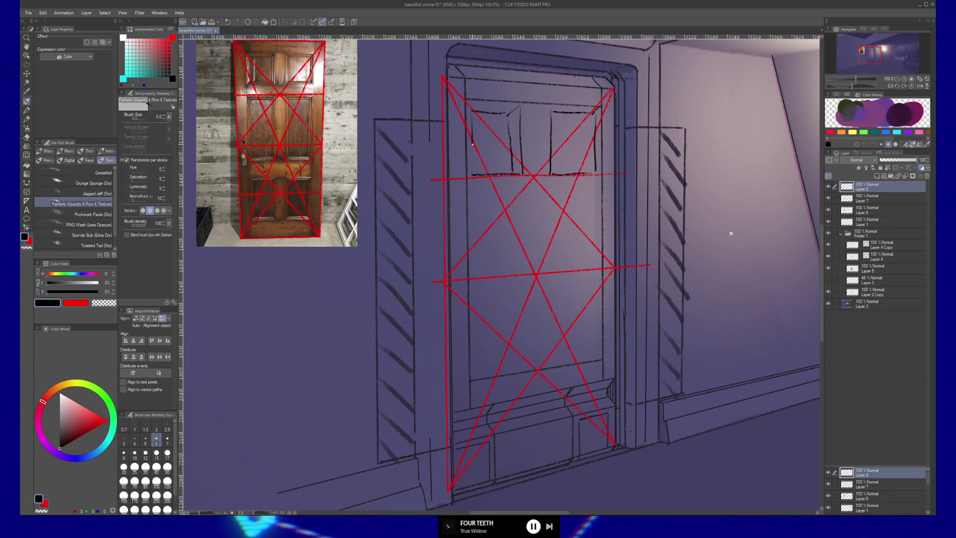
{"action": "key", "text": "ctrl+s"}
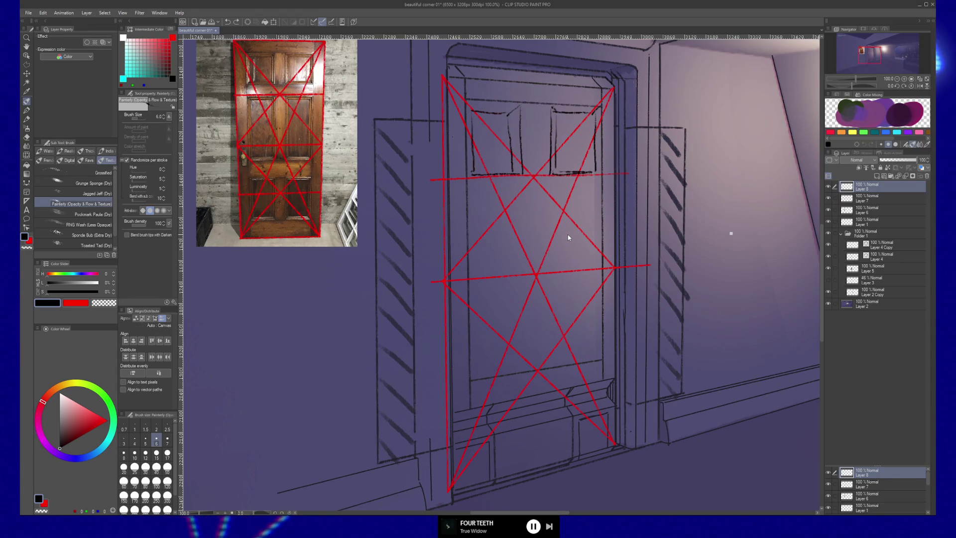
{"action": "key", "text": "ctrl+z"}
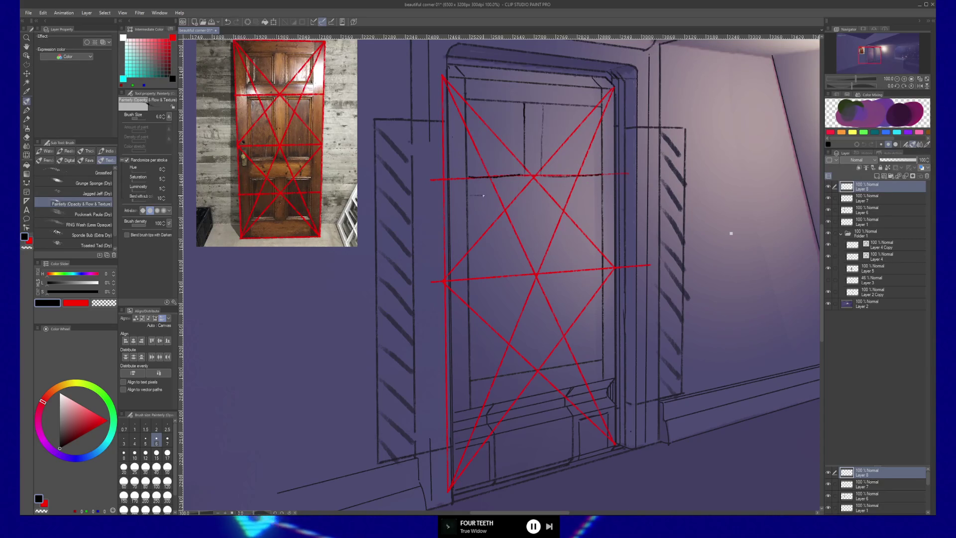
Step: Draw the upper horizontal rail, central stile and middle rail, undoing stray centre strokes
{"action": "left_click_drag", "start_coordinate": [468, 193], "coordinate": [596, 190]}
{"action": "left_click_drag", "start_coordinate": [528, 191], "coordinate": [599, 190]}
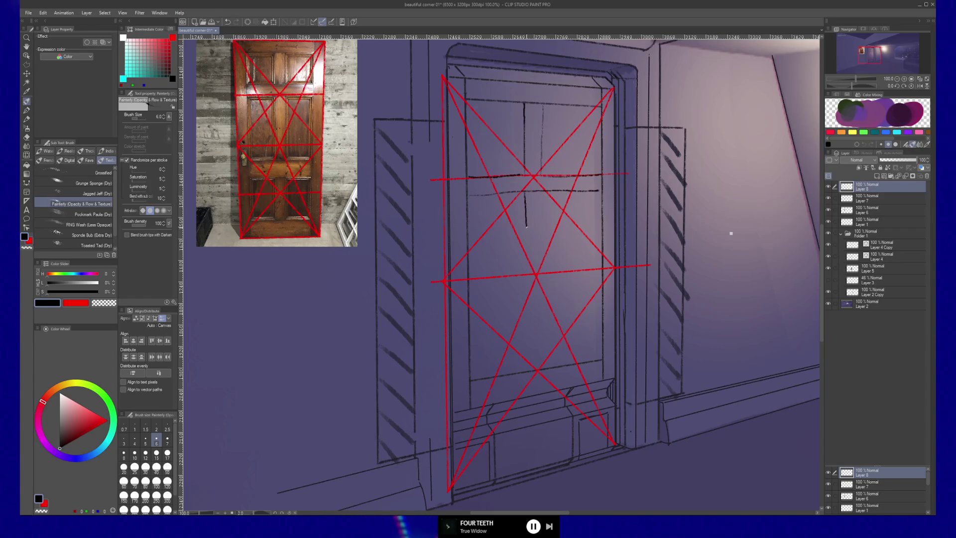
{"action": "left_click_drag", "start_coordinate": [525, 261], "coordinate": [525, 286]}
{"action": "mouse_move", "coordinate": [540, 202]}
{"action": "left_mouse_down"}
{"action": "mouse_move", "coordinate": [543, 287]}
{"action": "mouse_move", "coordinate": [604, 280]}
{"action": "left_mouse_up"}
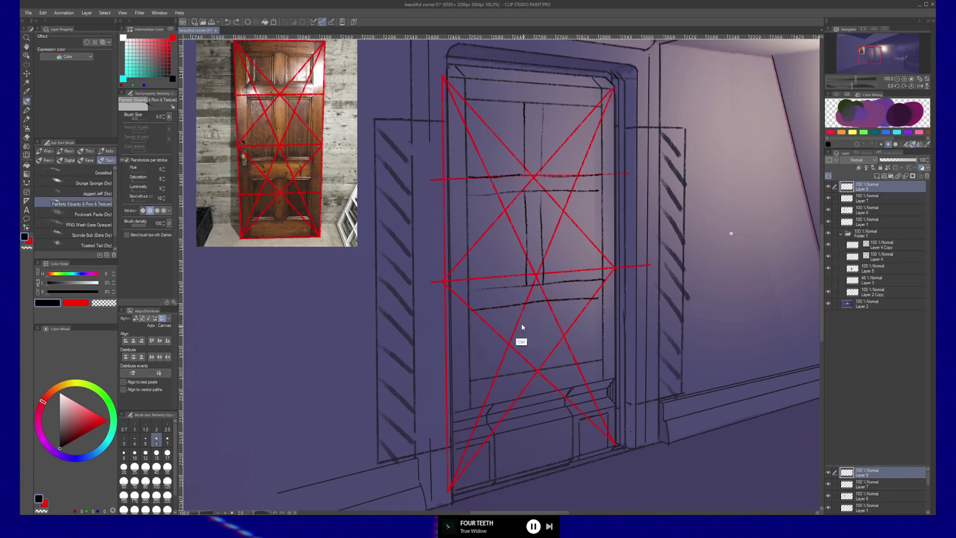
{"action": "left_click_drag", "start_coordinate": [472, 321], "coordinate": [603, 312]}
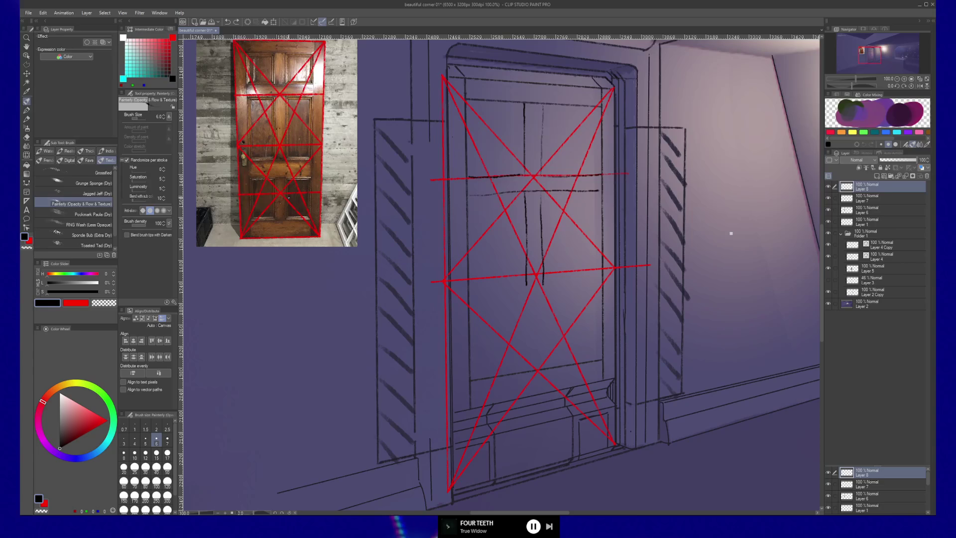
{"action": "key", "text": "ctrl+z"}
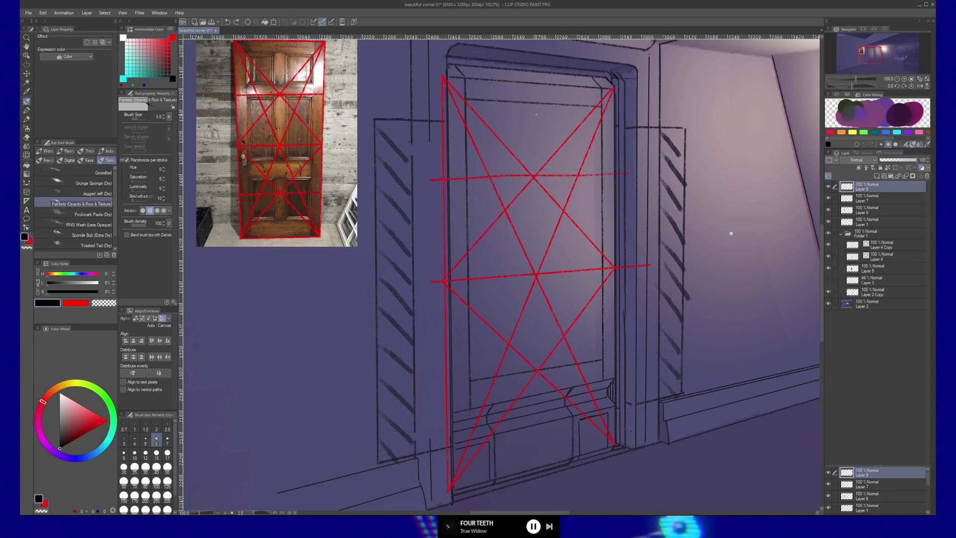
Step: Draw three vertical lines in the top panel, extend the upper rail, and add the centre stile
{"action": "left_click_drag", "start_coordinate": [525, 105], "coordinate": [526, 147]}
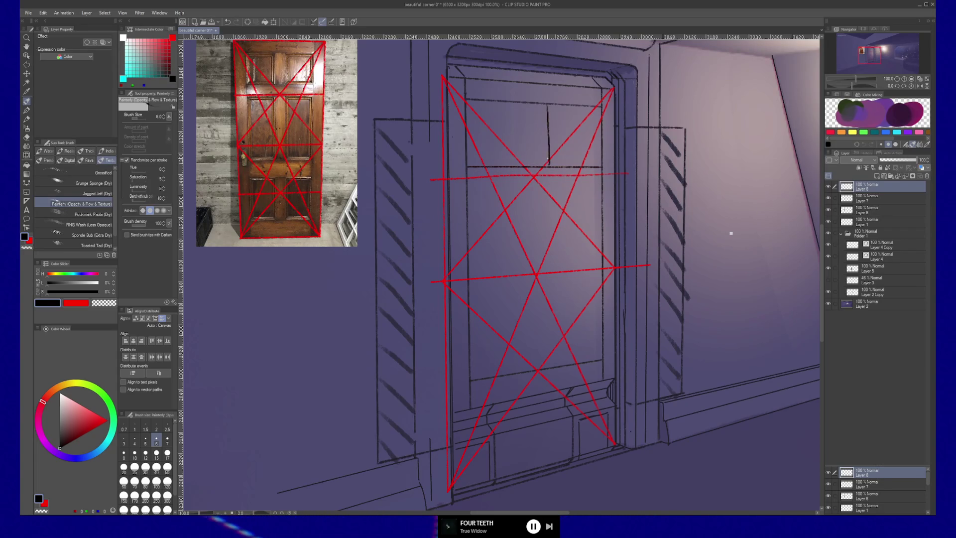
{"action": "left_click_drag", "start_coordinate": [551, 110], "coordinate": [552, 166]}
{"action": "left_click_drag", "start_coordinate": [516, 108], "coordinate": [518, 168]}
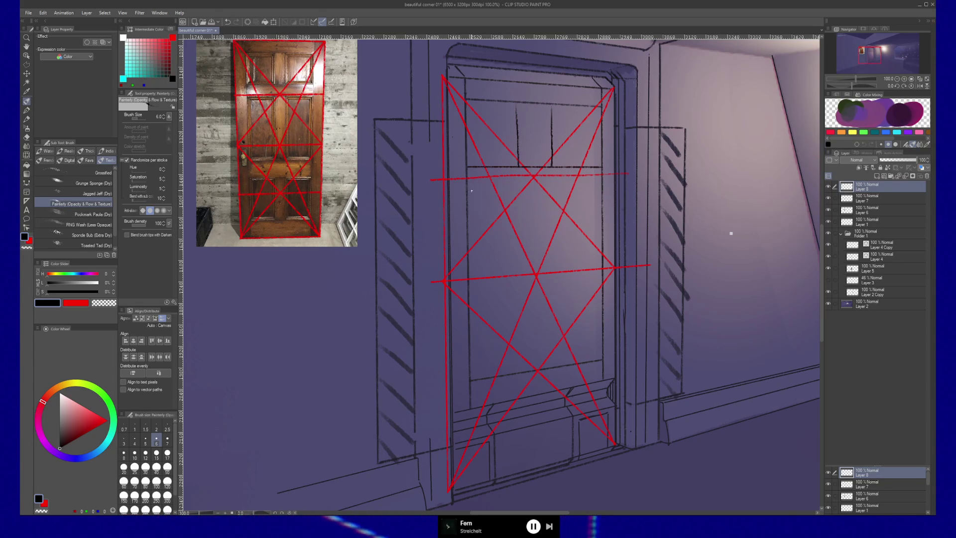
{"action": "left_click_drag", "start_coordinate": [564, 189], "coordinate": [596, 189]}
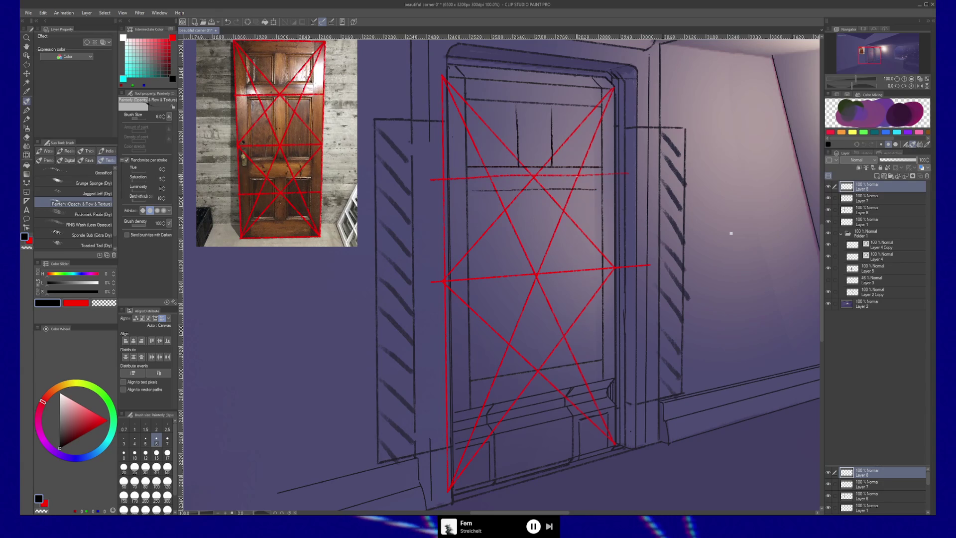
{"action": "left_click_drag", "start_coordinate": [519, 193], "coordinate": [522, 284]}
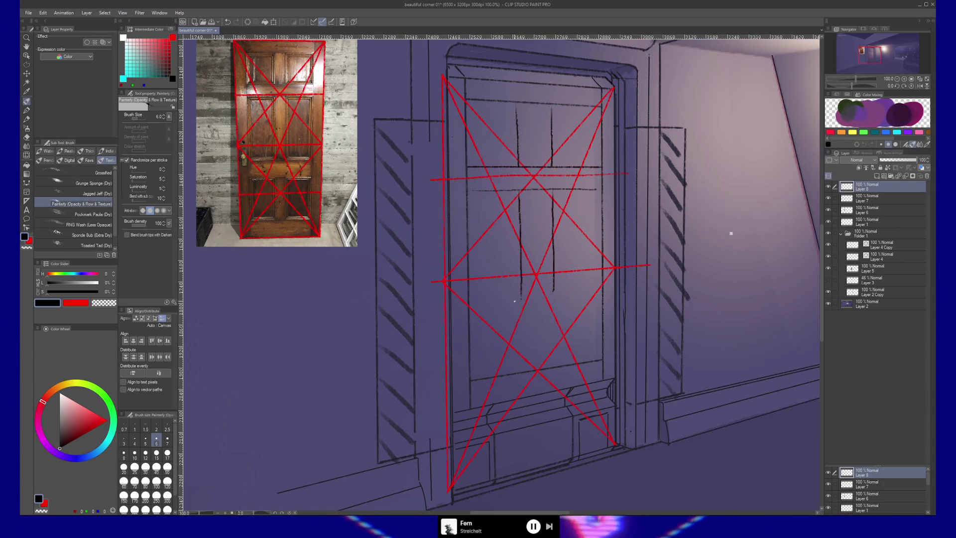
Step: Sketch the middle horizontal rail and two lower-panel verticals, undoing the lower horizontal line
{"action": "left_click_drag", "start_coordinate": [478, 308], "coordinate": [602, 299]}
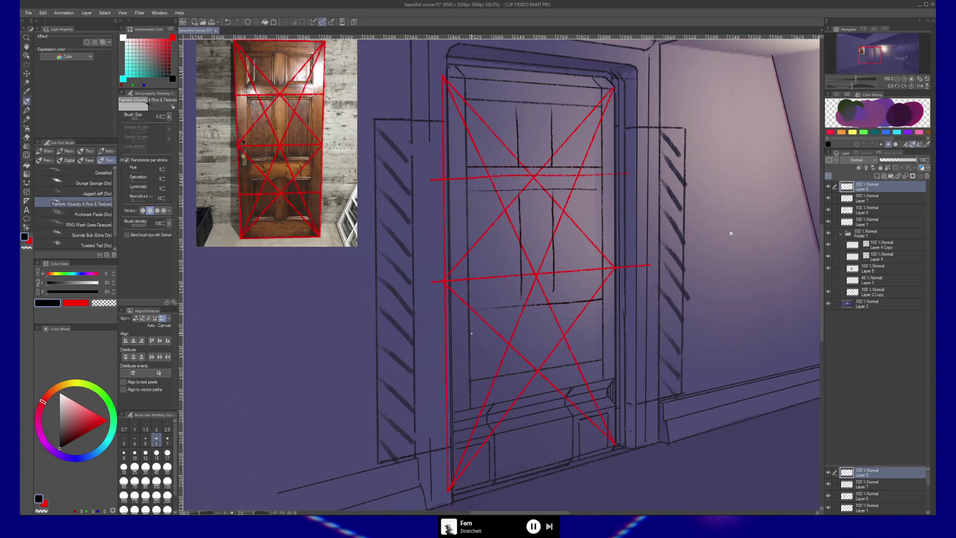
{"action": "left_click_drag", "start_coordinate": [560, 328], "coordinate": [561, 368]}
{"action": "left_click_drag", "start_coordinate": [522, 333], "coordinate": [525, 366]}
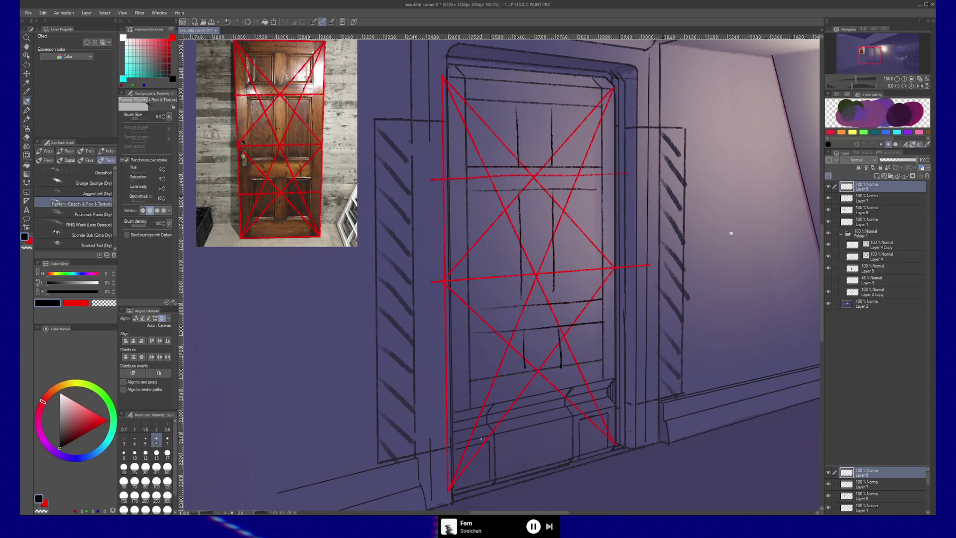
{"action": "key", "text": "ctrl"}
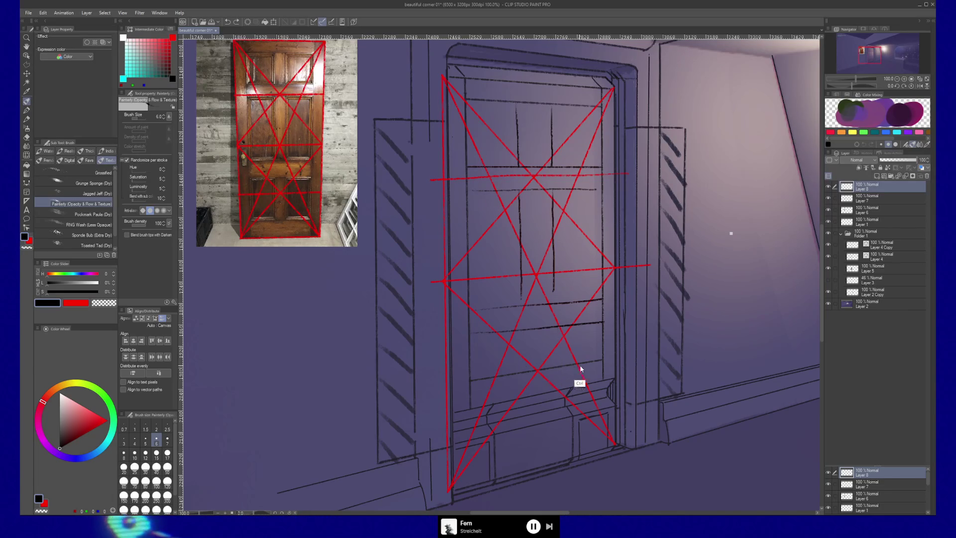
{"action": "key", "text": "ctrl+z"}
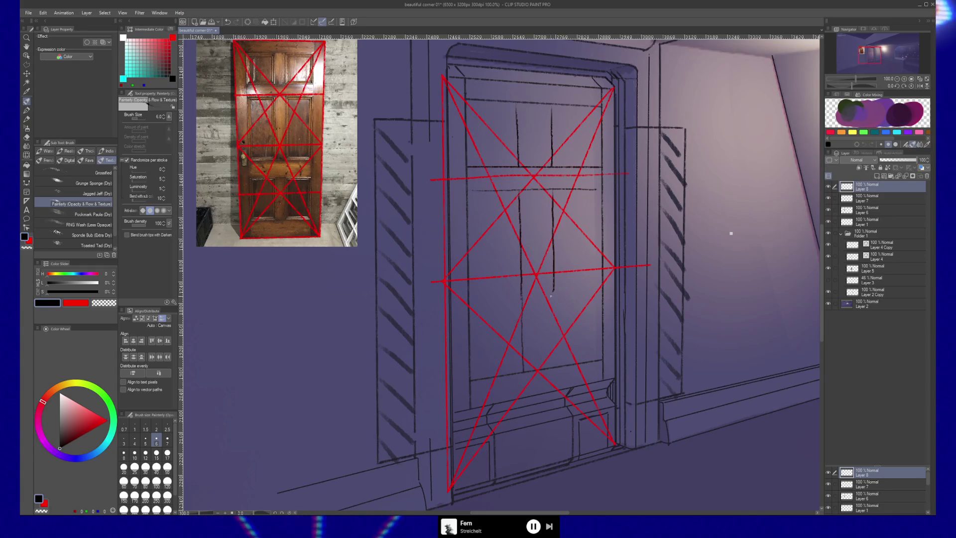
Step: Extend a panel line to the door bottom and redraw the lower horizontal rail
{"action": "left_click_drag", "start_coordinate": [552, 293], "coordinate": [554, 366]}
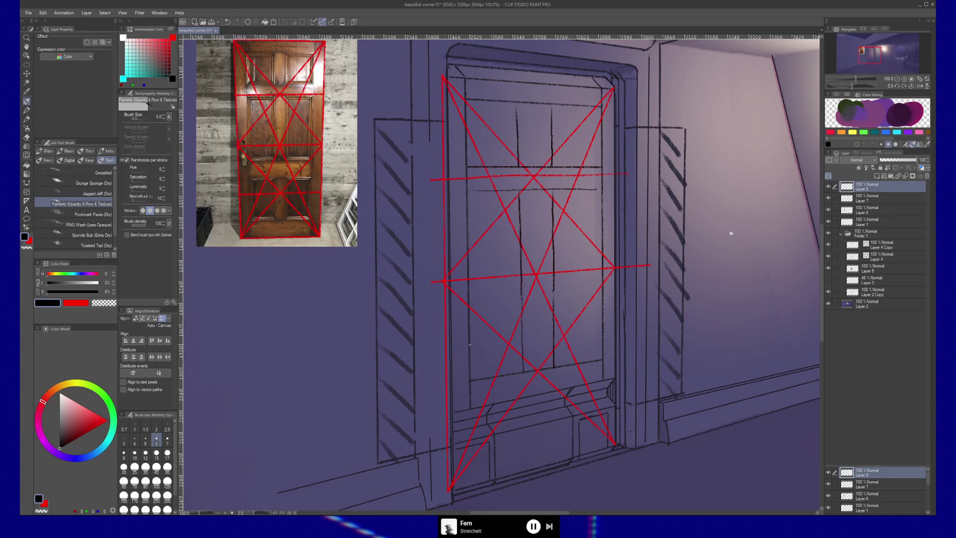
{"action": "left_click_drag", "start_coordinate": [541, 337], "coordinate": [605, 324]}
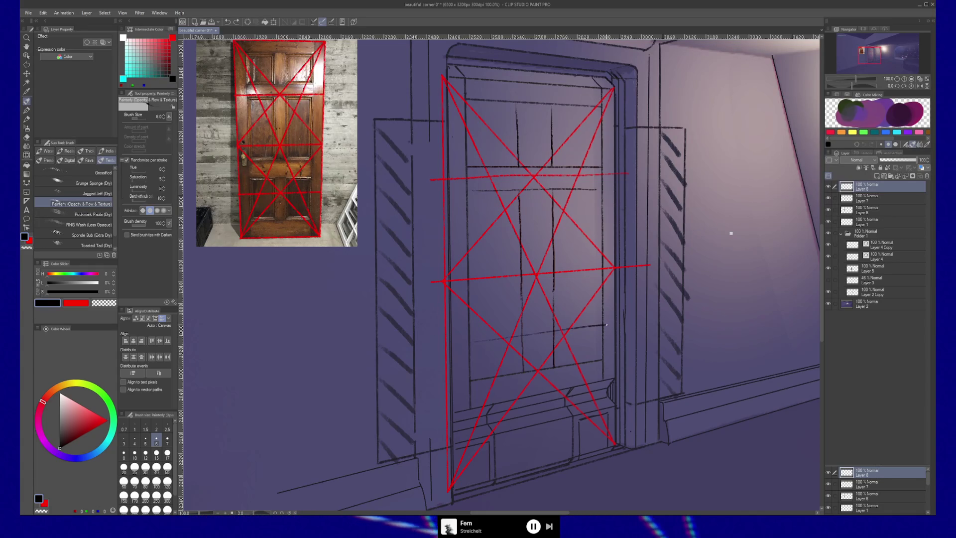
{"action": "left_click_drag", "start_coordinate": [599, 326], "coordinate": [472, 340]}
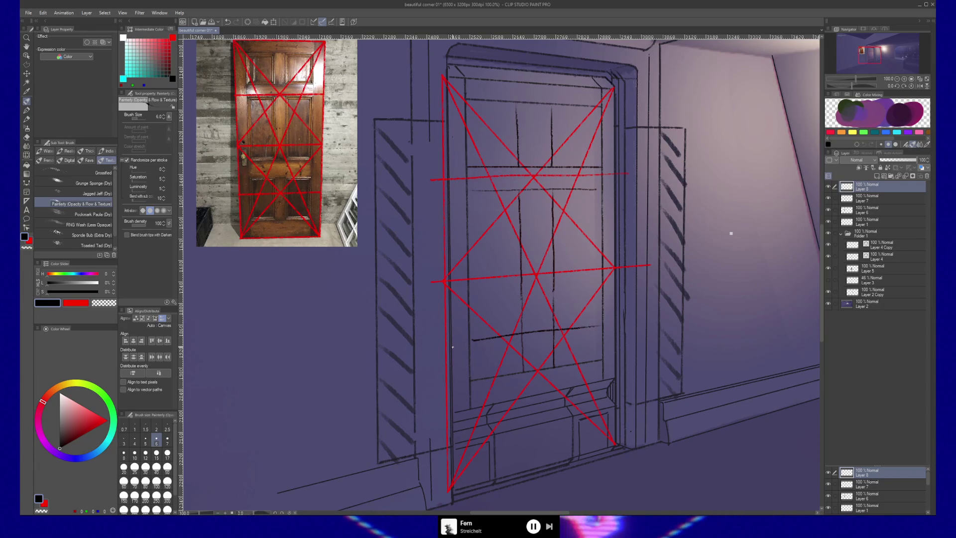
Step: Add straight vertical lines on the door's left and right edges and outline a small lock plate
{"action": "left_click", "coordinate": [480, 405], "text": "shift"}
{"action": "left_click", "coordinate": [590, 89]}
{"action": "left_click", "coordinate": [591, 371], "text": "shift"}
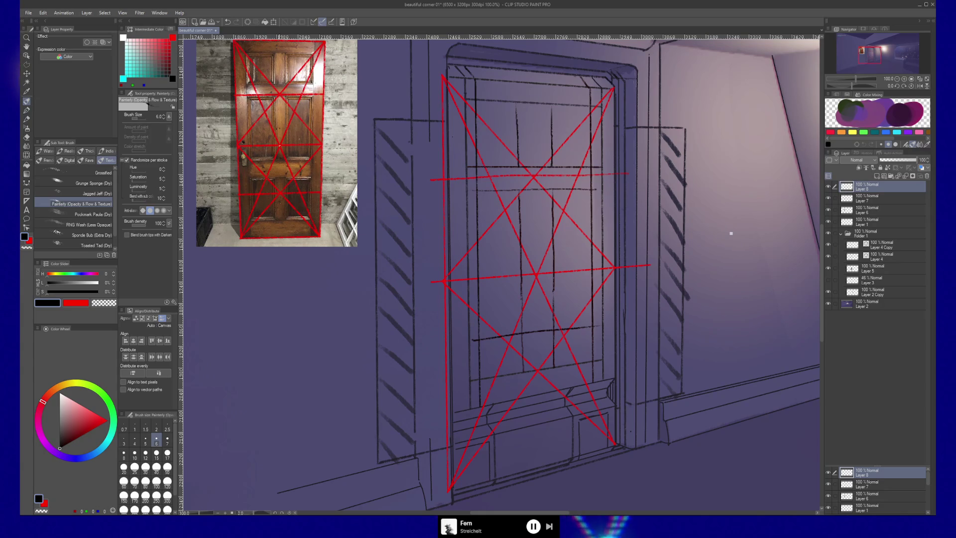
{"action": "mouse_move", "coordinate": [455, 289]}
{"action": "left_mouse_down"}
{"action": "mouse_move", "coordinate": [457, 343]}
{"action": "mouse_move", "coordinate": [472, 292]}
{"action": "mouse_move", "coordinate": [472, 342]}
{"action": "left_mouse_up"}
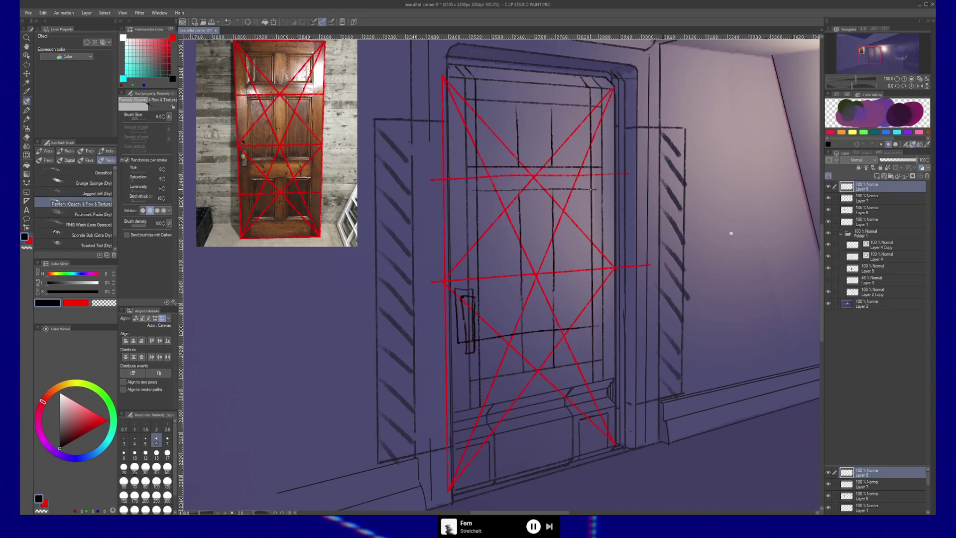
{"action": "left_click_drag", "start_coordinate": [562, 197], "coordinate": [572, 195]}
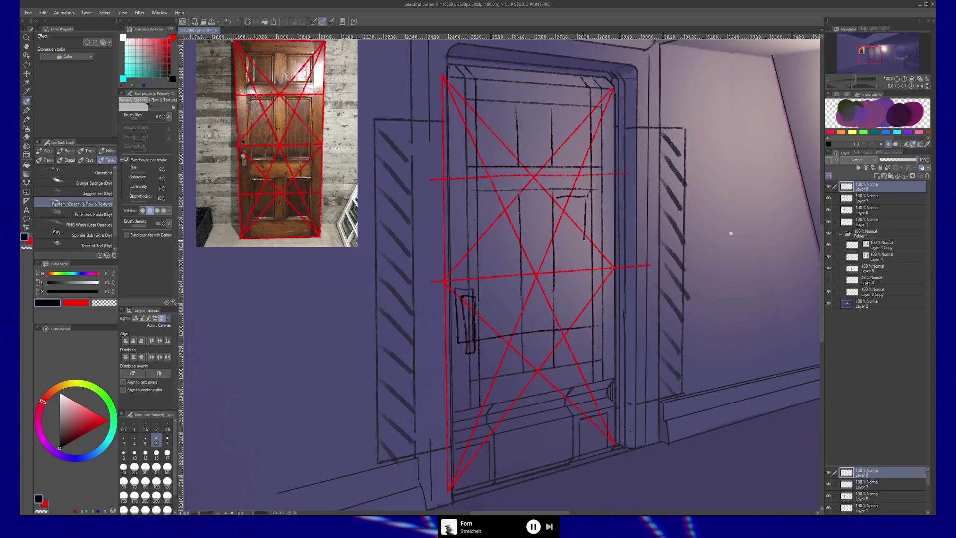
Step: Add vertical and left inner moulding lines in the middle panels and sketch the handle on the right edge
{"action": "left_click_drag", "start_coordinate": [586, 199], "coordinate": [587, 234]}
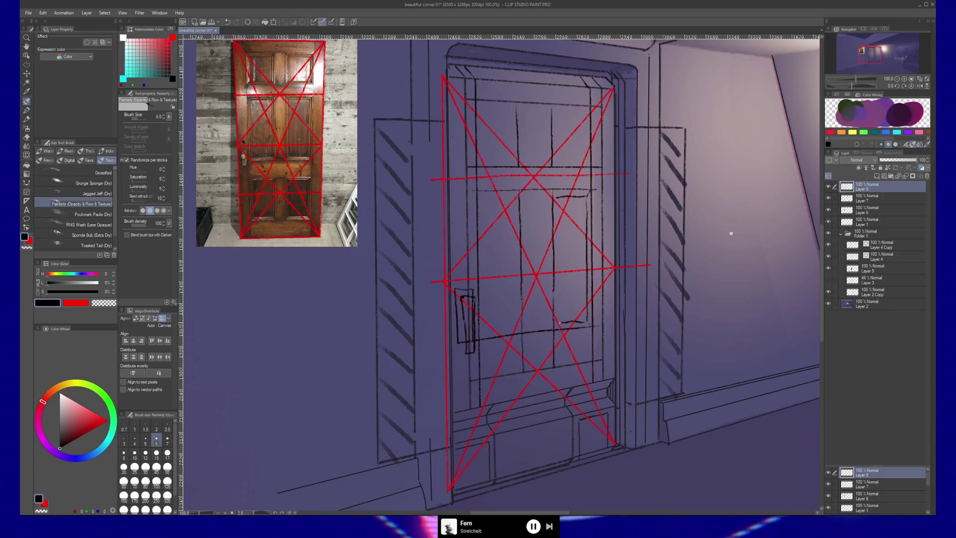
{"action": "mouse_move", "coordinate": [557, 275]}
{"action": "left_mouse_down"}
{"action": "mouse_move", "coordinate": [550, 213]}
{"action": "mouse_move", "coordinate": [560, 325]}
{"action": "left_mouse_up"}
{"action": "mouse_move", "coordinate": [481, 199]}
{"action": "left_mouse_down"}
{"action": "mouse_move", "coordinate": [483, 334]}
{"action": "mouse_move", "coordinate": [587, 325]}
{"action": "left_mouse_up"}
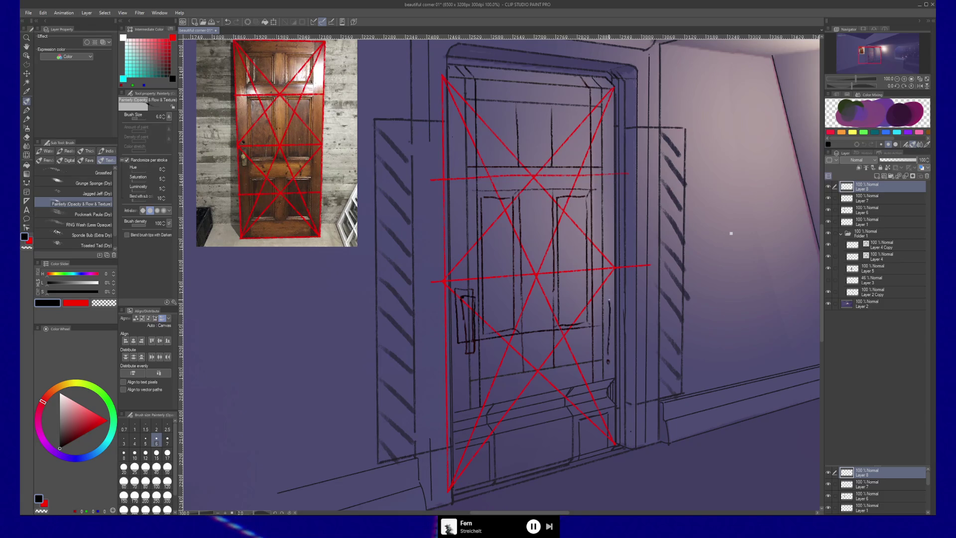
{"action": "left_click_drag", "start_coordinate": [609, 351], "coordinate": [606, 297]}
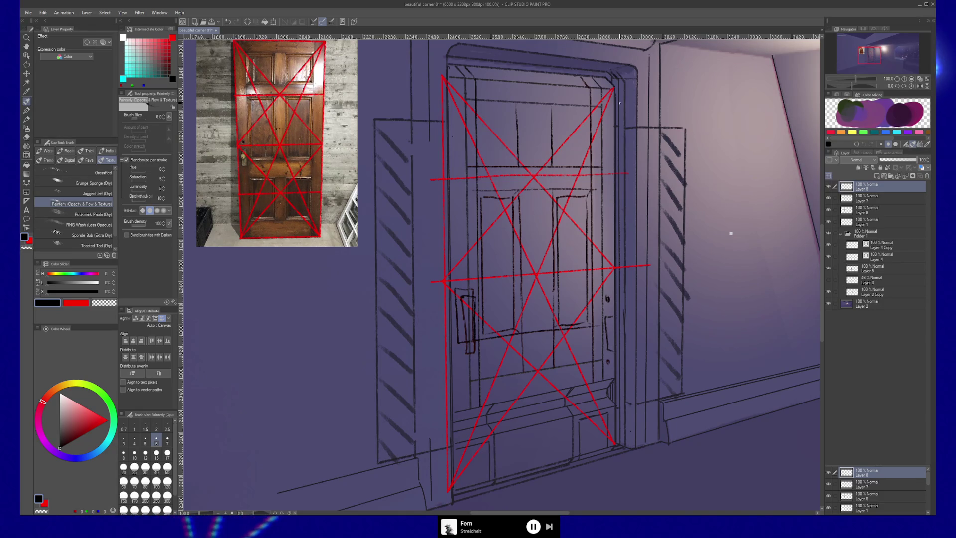
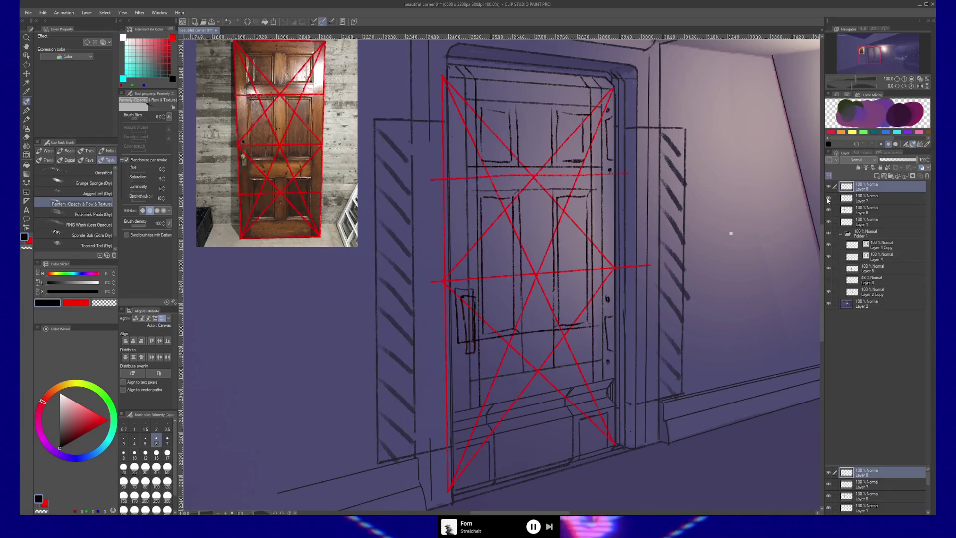
Step: Hide Layer 7's red proportion guides, then hide the door panel sketch layer to compare
{"action": "left_click", "coordinate": [828, 197]}
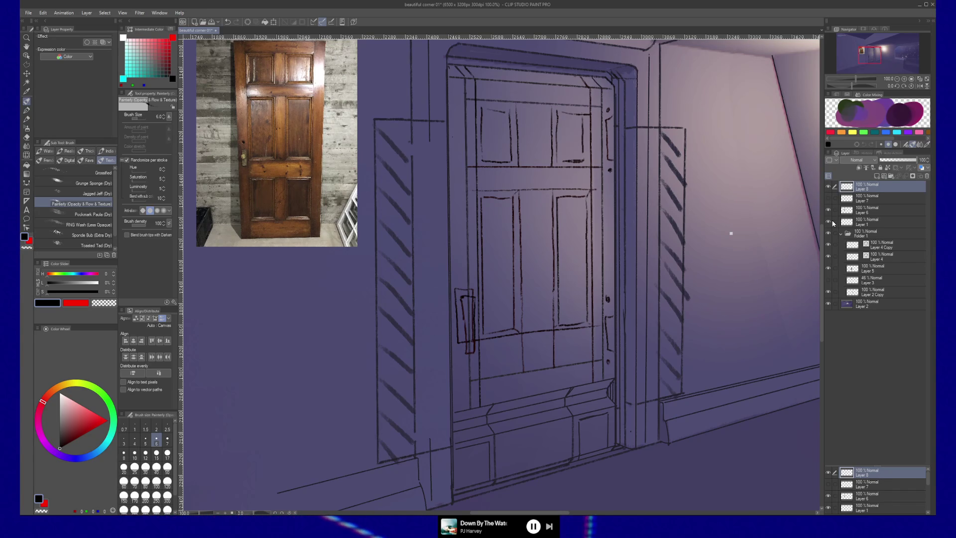
{"action": "left_click", "coordinate": [828, 187]}
Step: Show the door panel sketch again, fade Layer 8 to 51% opacity and add a new layer
{"action": "left_click", "coordinate": [829, 187]}
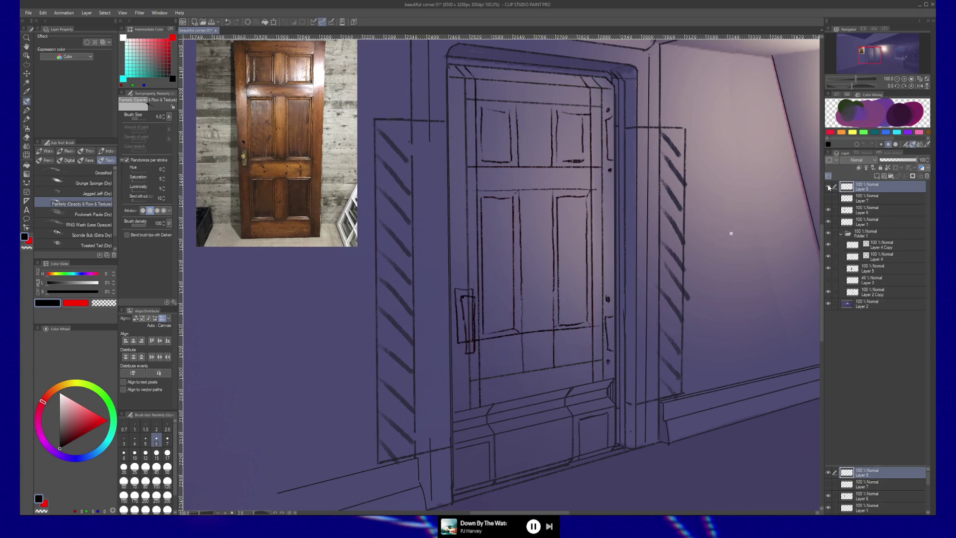
{"action": "left_click", "coordinate": [900, 161]}
{"action": "key", "text": "ctrl+shift+n"}
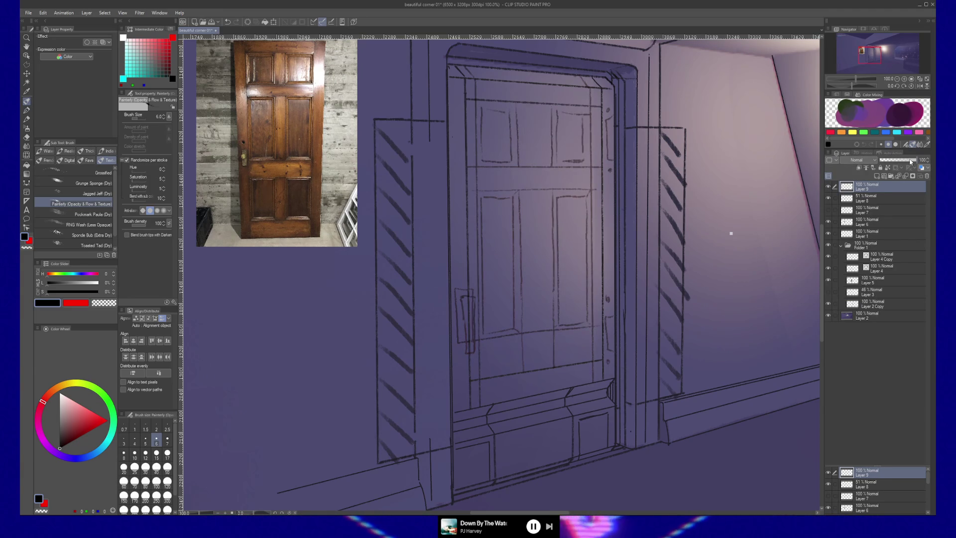
Step: Toggle Layer 8's visibility to compare lines, then select Layer 4 Copy for control-point editing
{"action": "left_click", "coordinate": [827, 198]}
{"action": "left_click", "coordinate": [827, 199]}
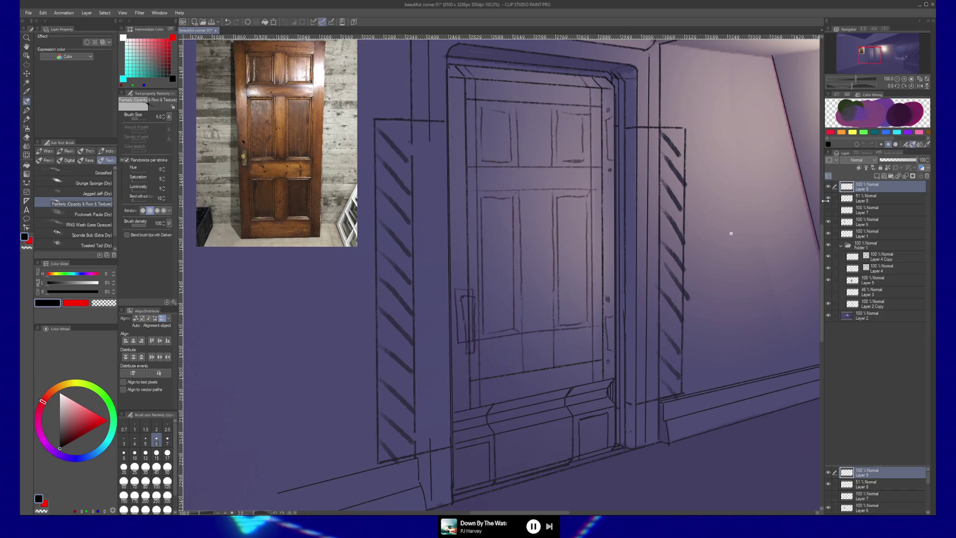
{"action": "left_click", "coordinate": [827, 198]}
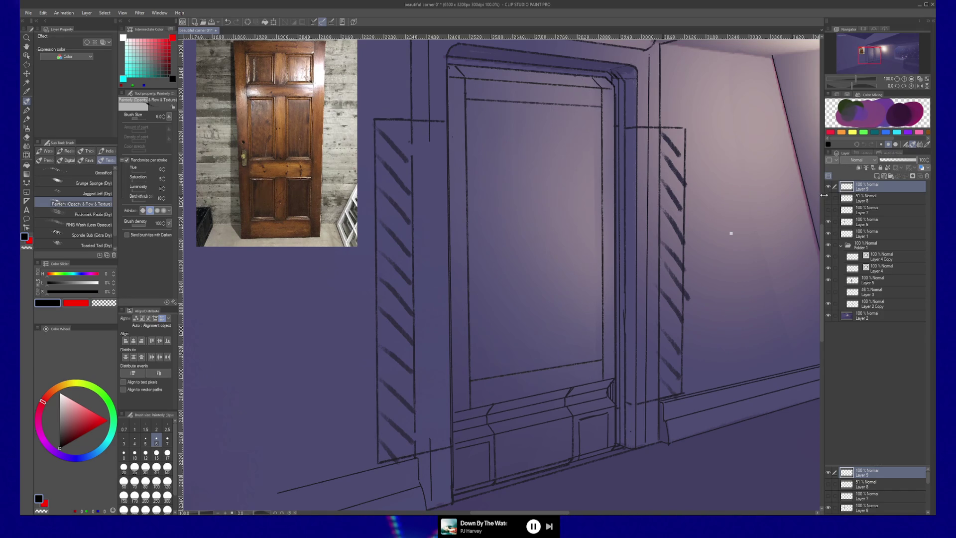
{"action": "left_click", "coordinate": [827, 198]}
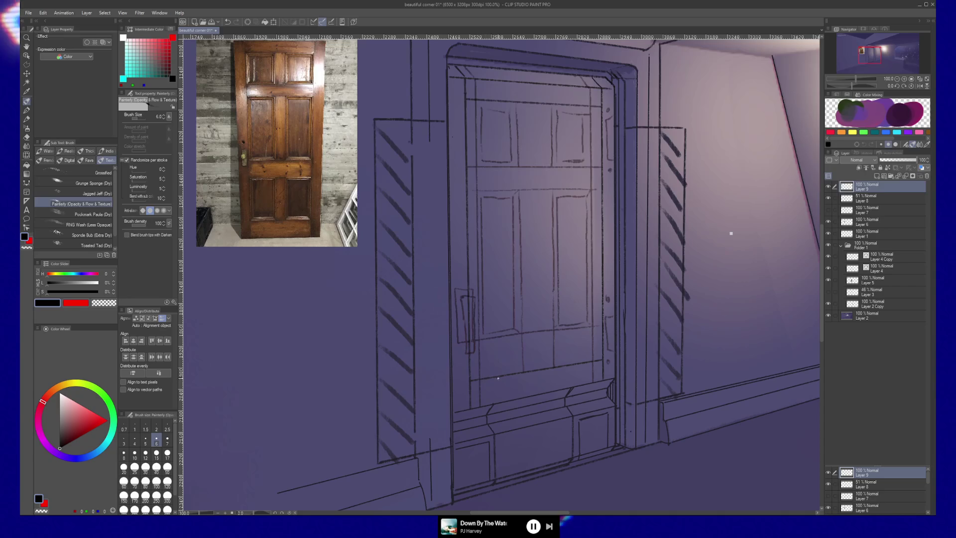
{"action": "left_click", "coordinate": [464, 379], "text": "ctrl+shift"}
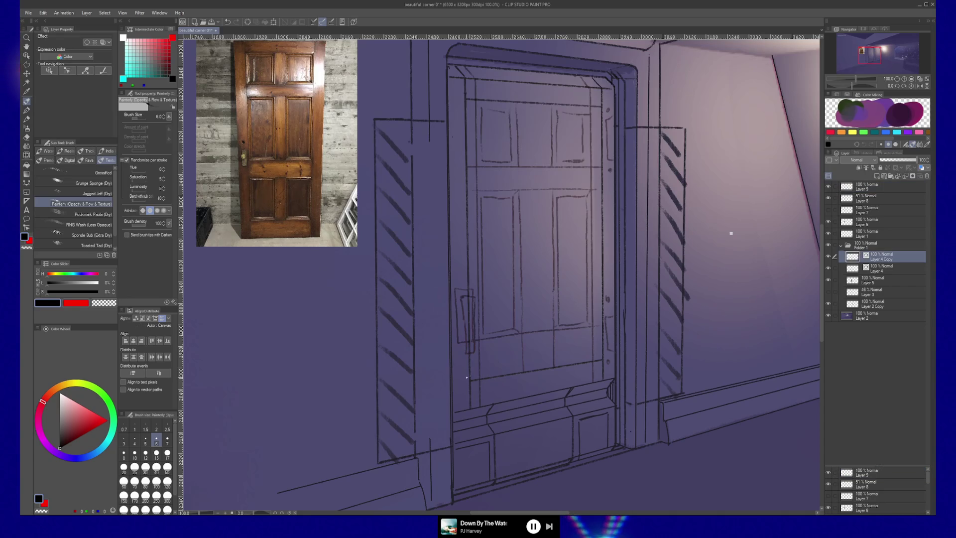
{"action": "key", "text": "y"}
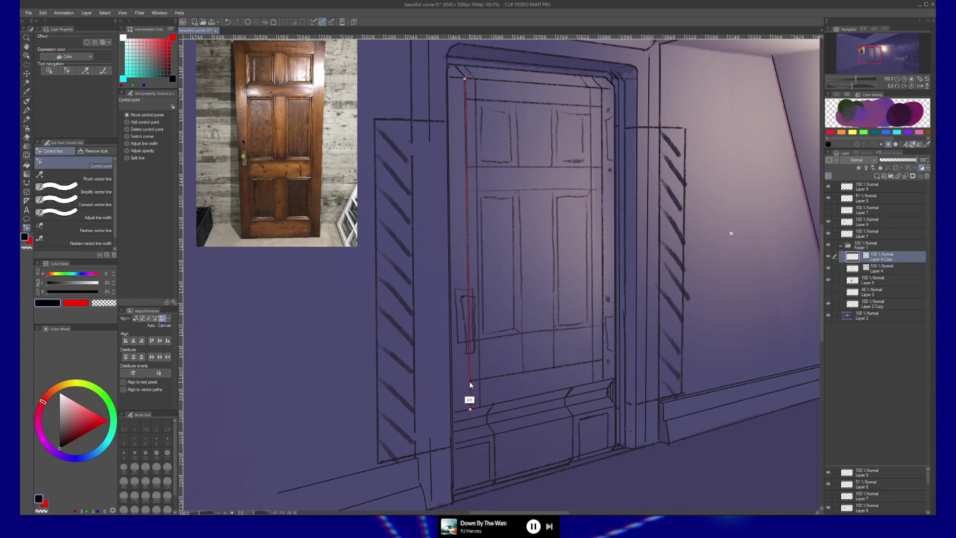
Step: Return to Layer 9 with the Painterly brush and undo the scribbled stroke near the lower rail
{"action": "key", "text": "alt"}
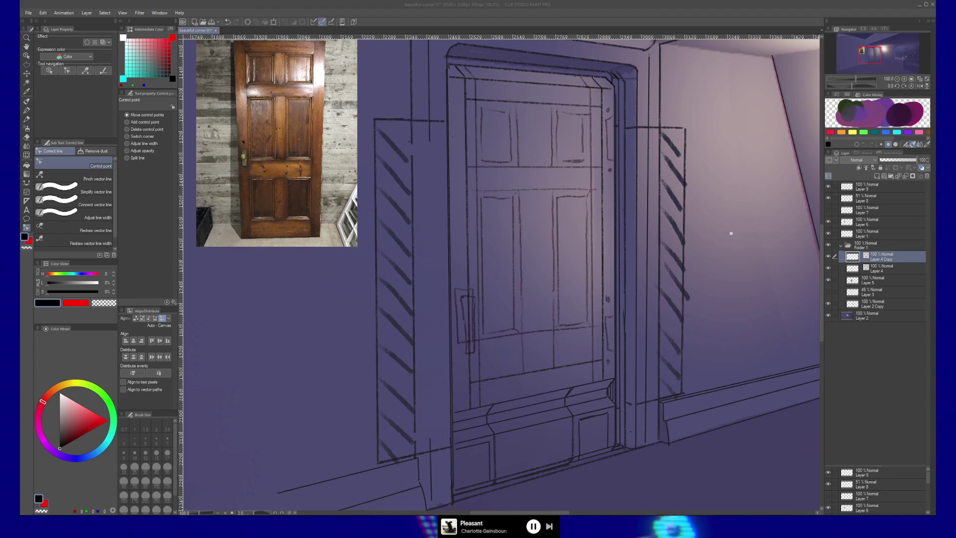
{"action": "left_click", "coordinate": [865, 185]}
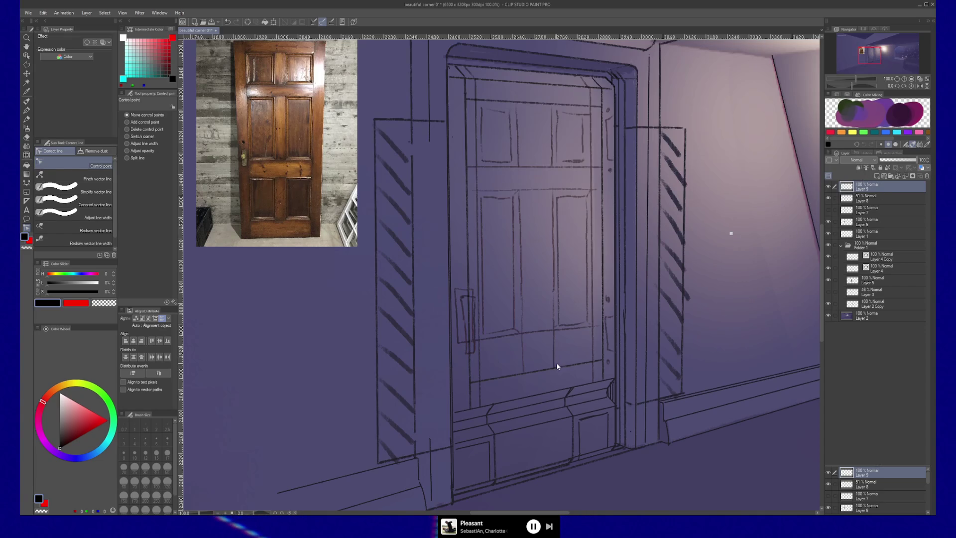
{"action": "key", "text": "b"}
{"action": "key", "text": "ctrl+z"}
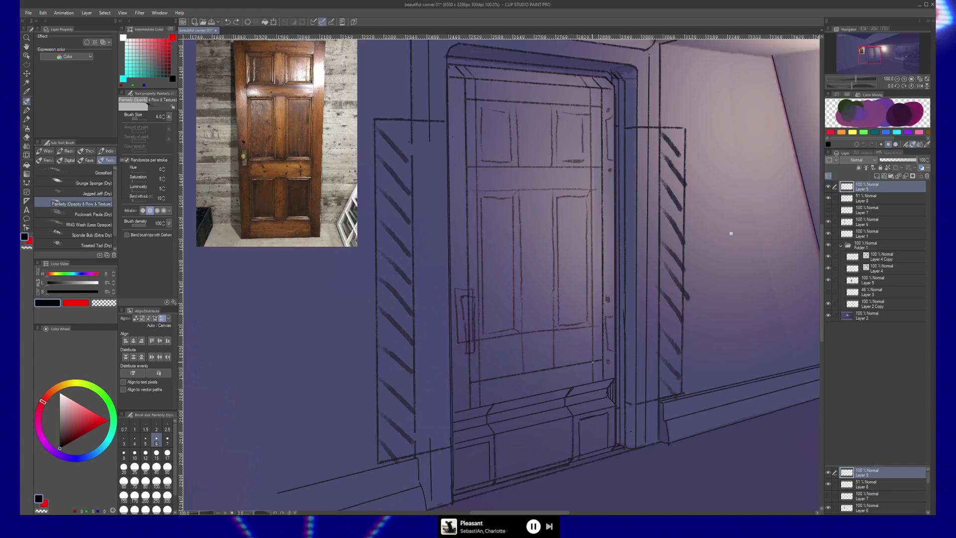
Step: On Layer 9, rule straight lines down the door's right and left edges
{"action": "left_click_drag", "start_coordinate": [593, 381], "coordinate": [591, 87]}
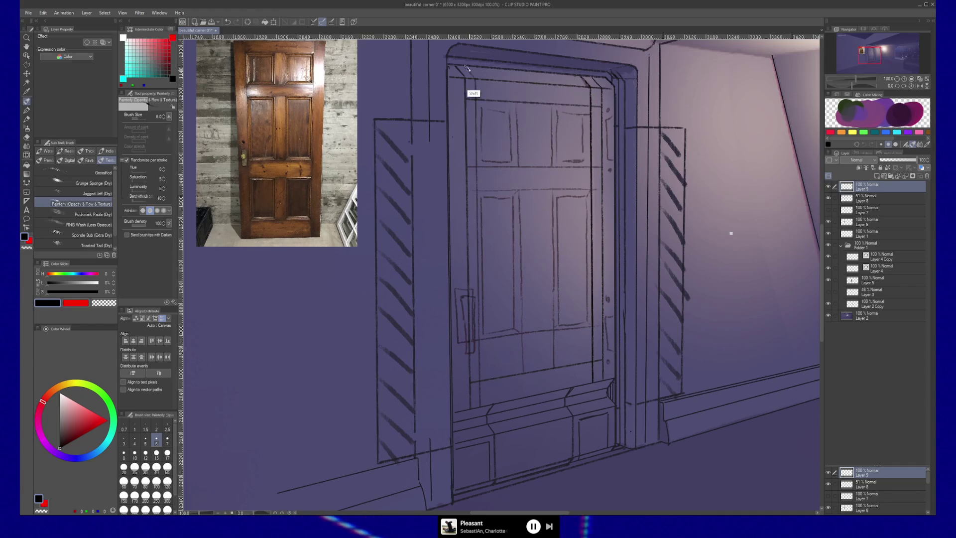
{"action": "left_click_drag", "start_coordinate": [475, 79], "coordinate": [499, 316]}
{"action": "left_click", "coordinate": [480, 405], "text": "shift"}
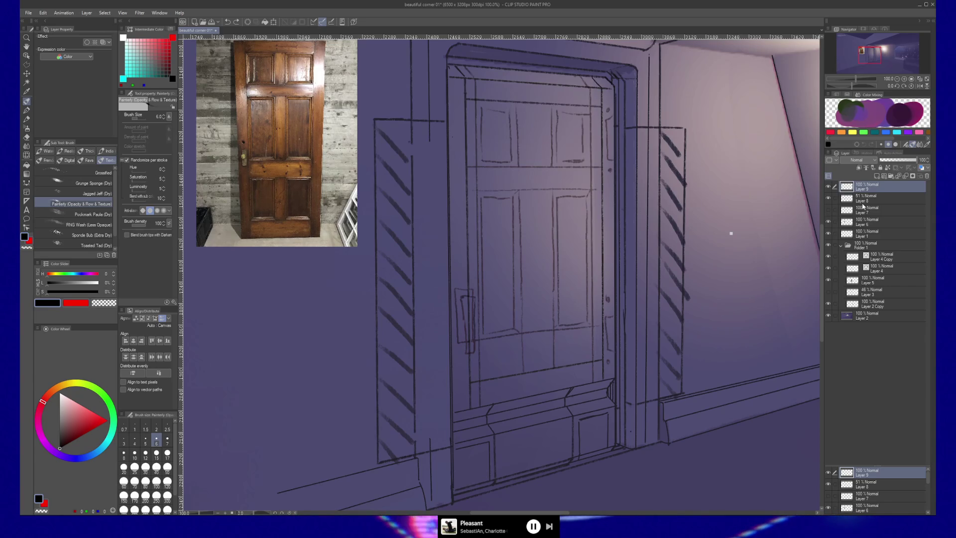
Step: On Layer 4 Copy, shift the frame's vertical vector lines and top corner line into alignment
{"action": "left_click", "coordinate": [480, 409], "text": "ctrl+shift"}
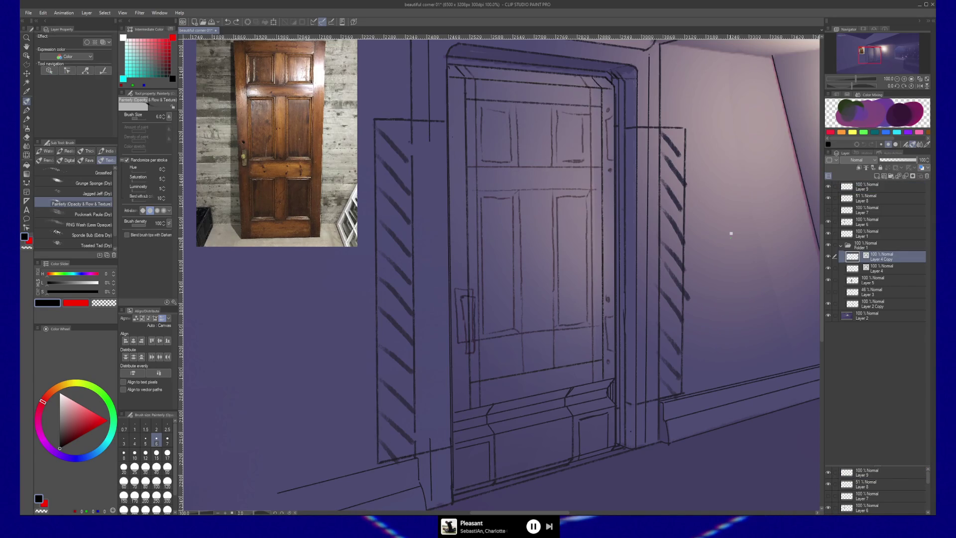
{"action": "key", "text": "y"}
{"action": "left_click", "coordinate": [602, 291], "text": "ctrl"}
{"action": "left_click_drag", "start_coordinate": [602, 291], "coordinate": [592, 292]}
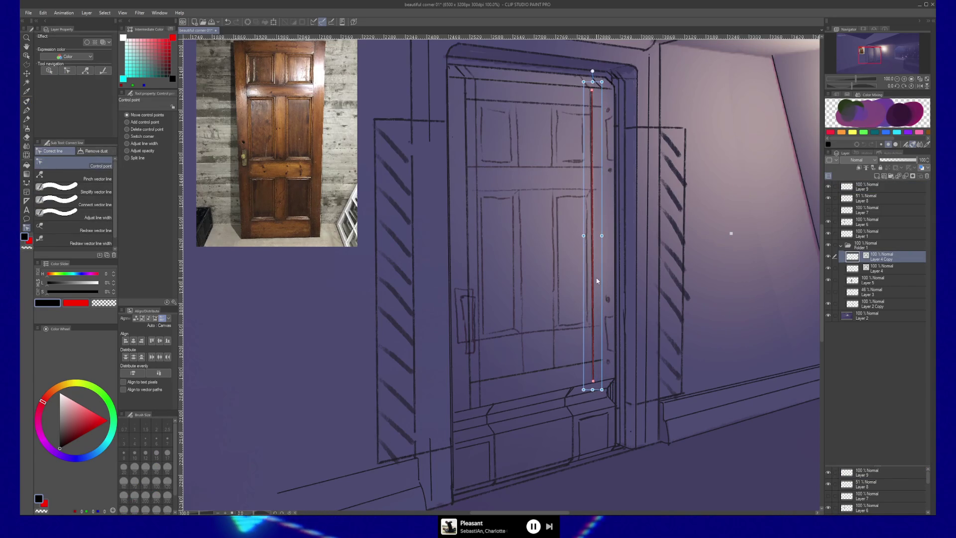
{"action": "left_click_drag", "start_coordinate": [599, 86], "coordinate": [586, 86]}
{"action": "left_click_drag", "start_coordinate": [466, 182], "coordinate": [477, 182]}
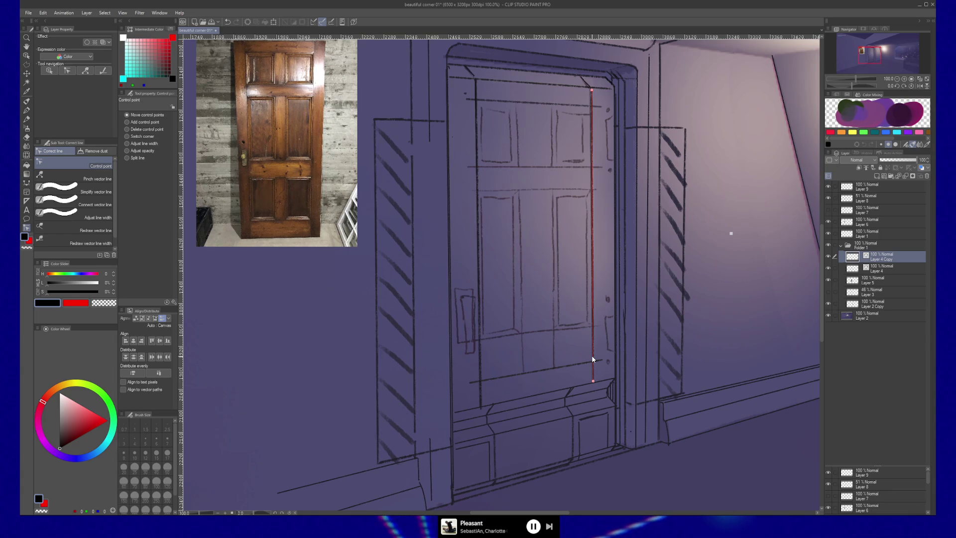
Step: Switch back to Layer 9's brush, then select Layer 4 Copy with the hard eraser
{"action": "left_click", "coordinate": [865, 191]}
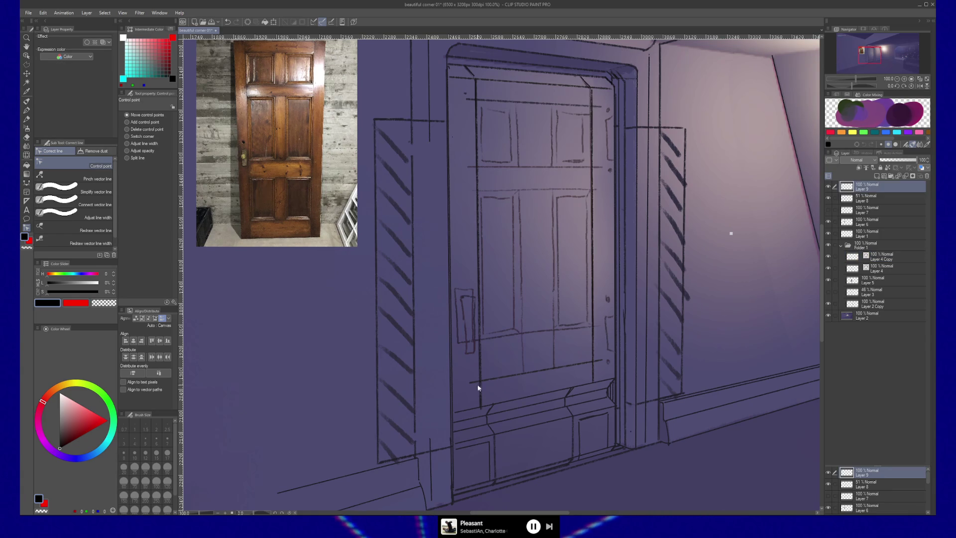
{"action": "key", "text": "b"}
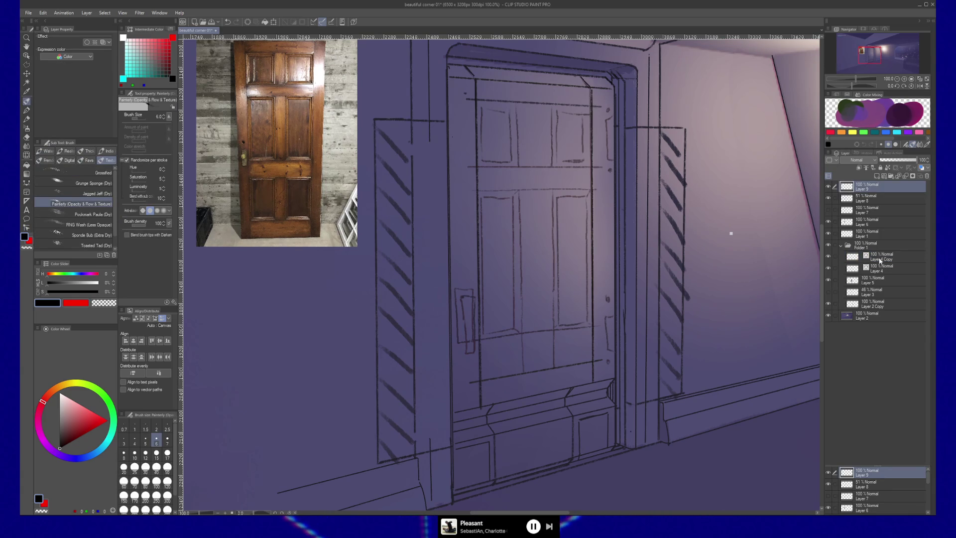
{"action": "left_click", "coordinate": [856, 255]}
{"action": "key", "text": "e"}
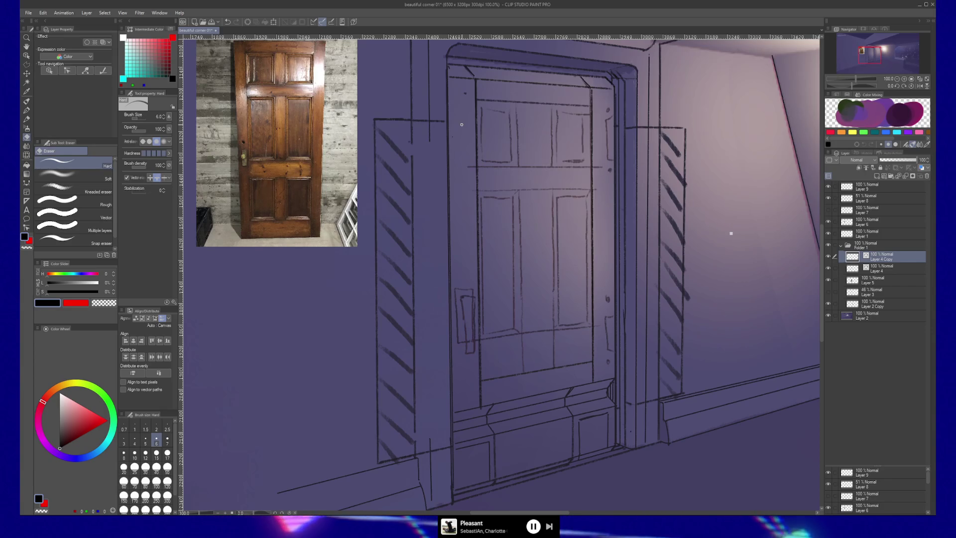
Step: On Layer 9 with the Painterly brush, rule straight lines along the door's top and bottom edges
{"action": "left_click", "coordinate": [583, 90], "text": "ctrl+shift"}
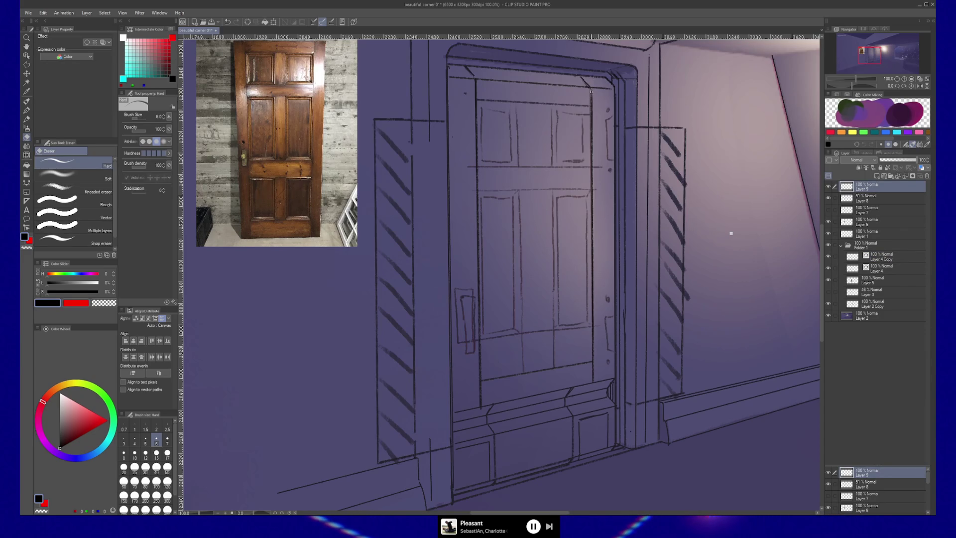
{"action": "key", "text": "b"}
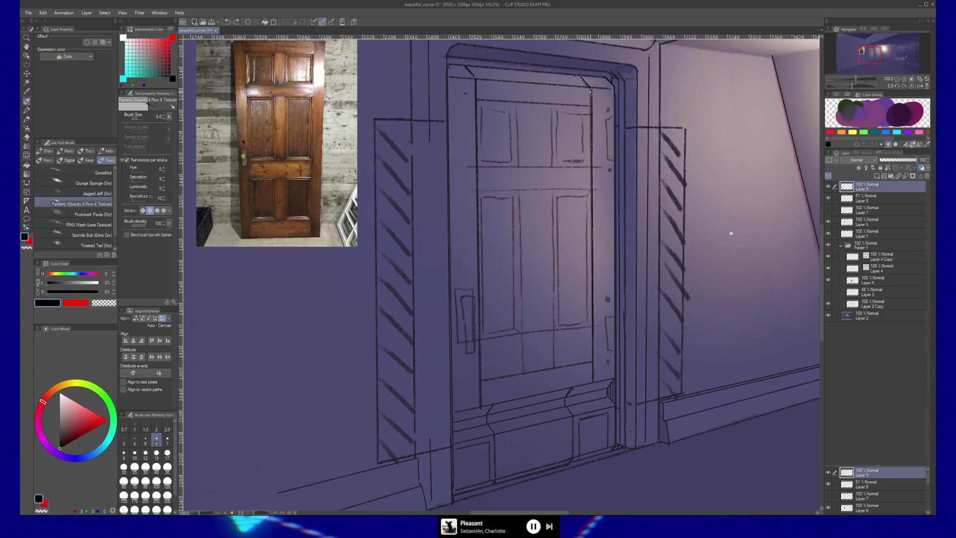
{"action": "left_click", "coordinate": [476, 85], "text": "shift"}
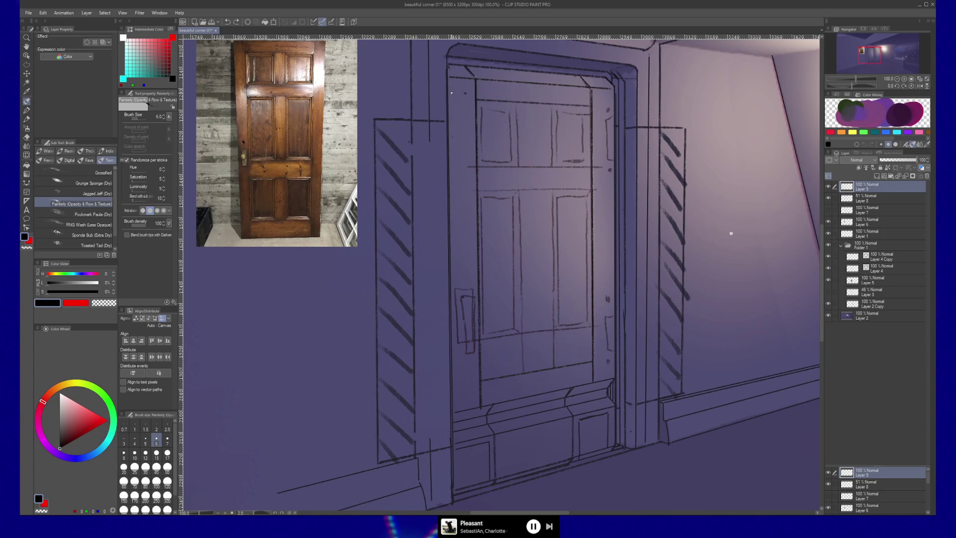
{"action": "left_click_drag", "start_coordinate": [449, 81], "coordinate": [613, 91]}
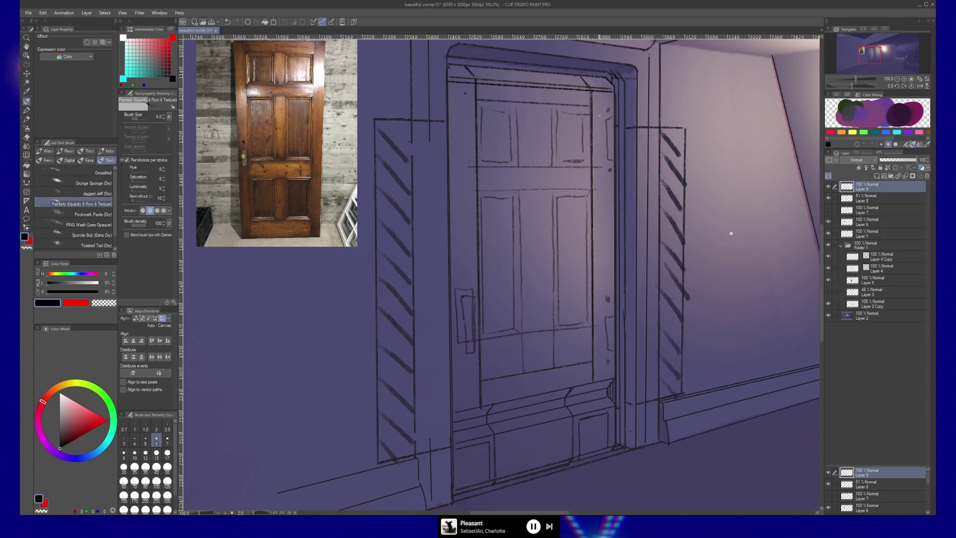
{"action": "mouse_move", "coordinate": [452, 409]}
{"action": "left_mouse_down"}
{"action": "mouse_move", "coordinate": [610, 394]}
{"action": "mouse_move", "coordinate": [604, 380]}
{"action": "left_mouse_up"}
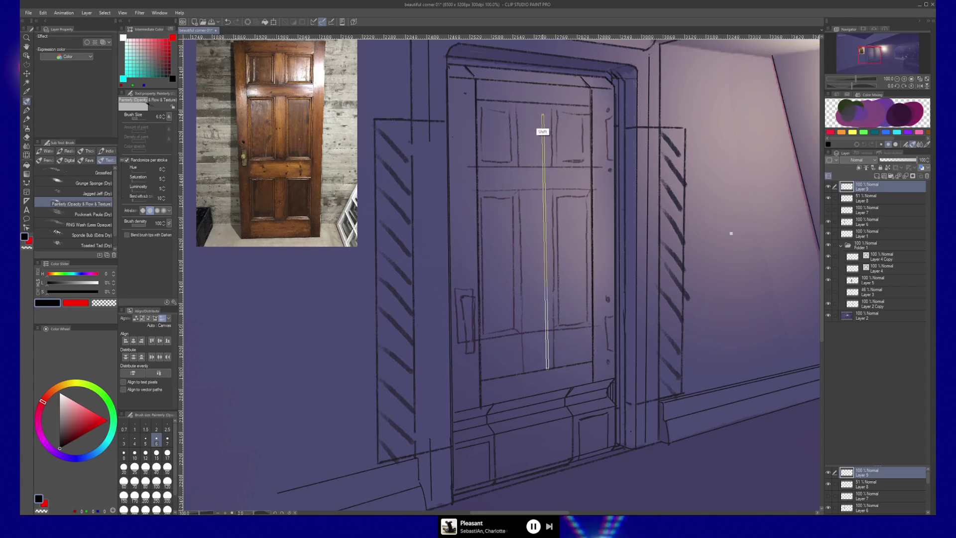
Step: Rule straight door lines and a vertical centre-stile line down the door's middle
{"action": "left_click", "coordinate": [545, 104], "text": "shift"}
{"action": "left_click", "coordinate": [522, 102]}
{"action": "left_click", "coordinate": [529, 341], "text": "shift"}
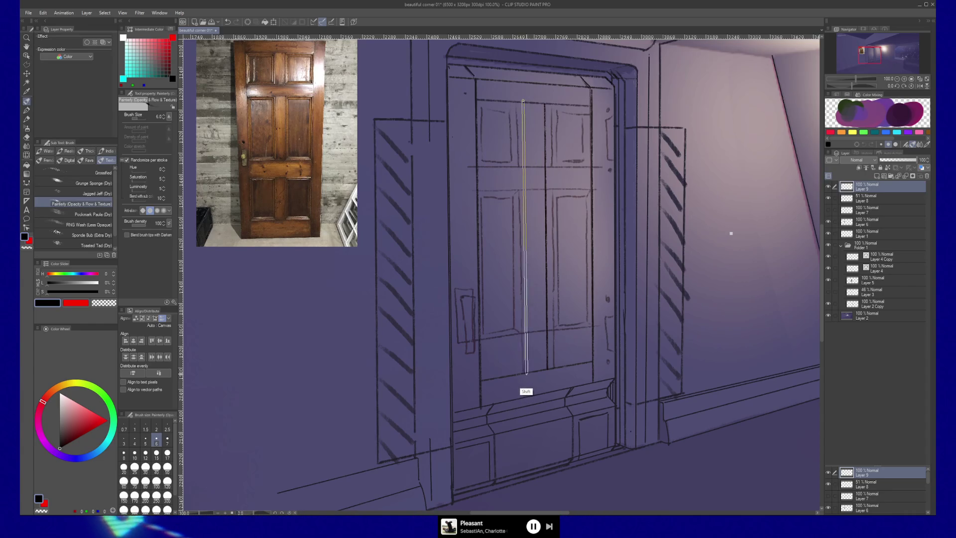
{"action": "left_click", "coordinate": [525, 371], "text": "shift"}
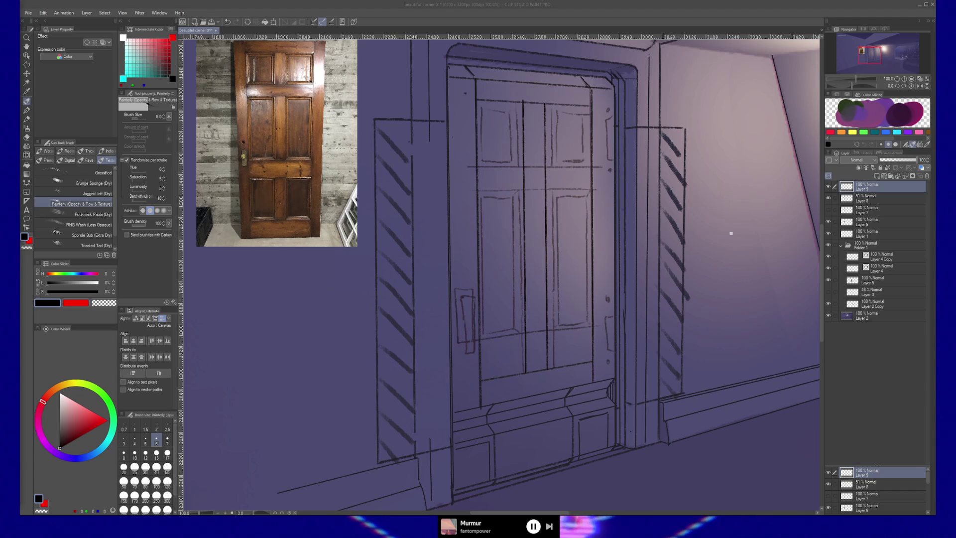
Step: Refocus on Layer 9 and rule a straight horizontal rail across the door
{"action": "left_click", "coordinate": [882, 188]}
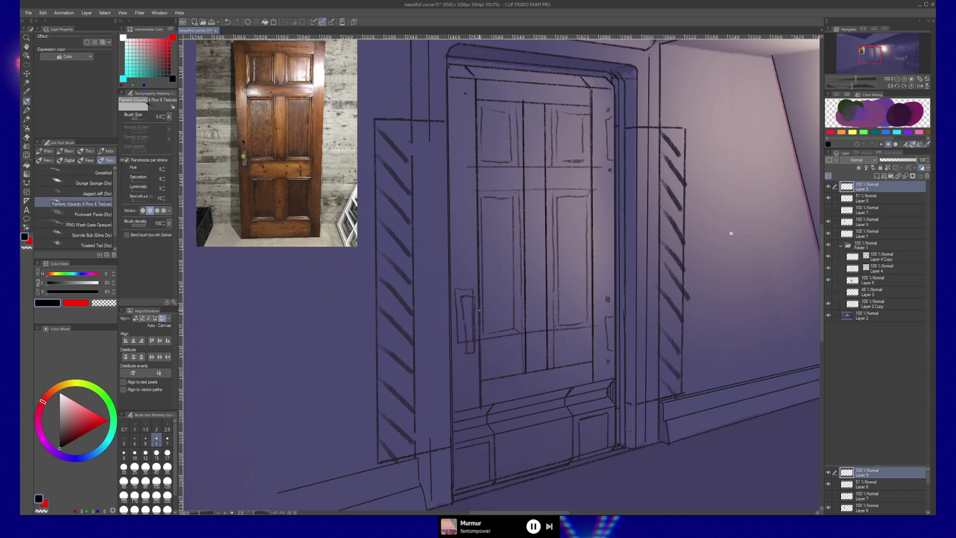
{"action": "key", "text": "shift"}
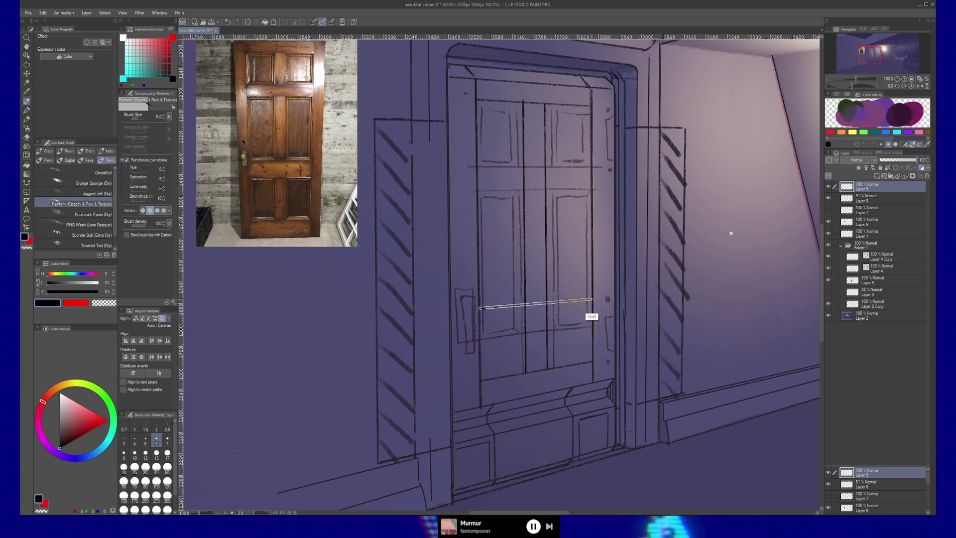
{"action": "left_click", "coordinate": [592, 301], "text": "shift"}
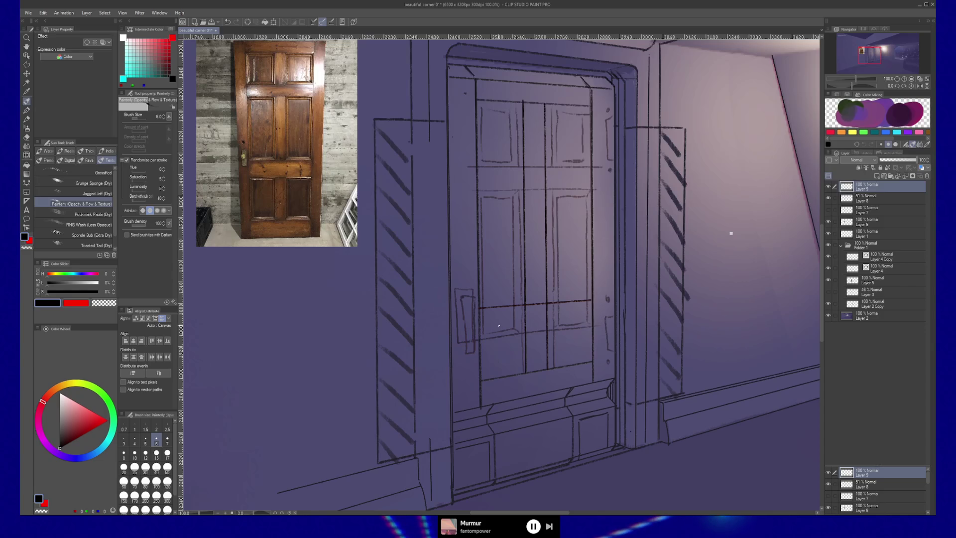
Step: Rule the lower rail and an upper horizontal rail, hide the rough panel sketch, and pick the eraser
{"action": "key", "text": "shift"}
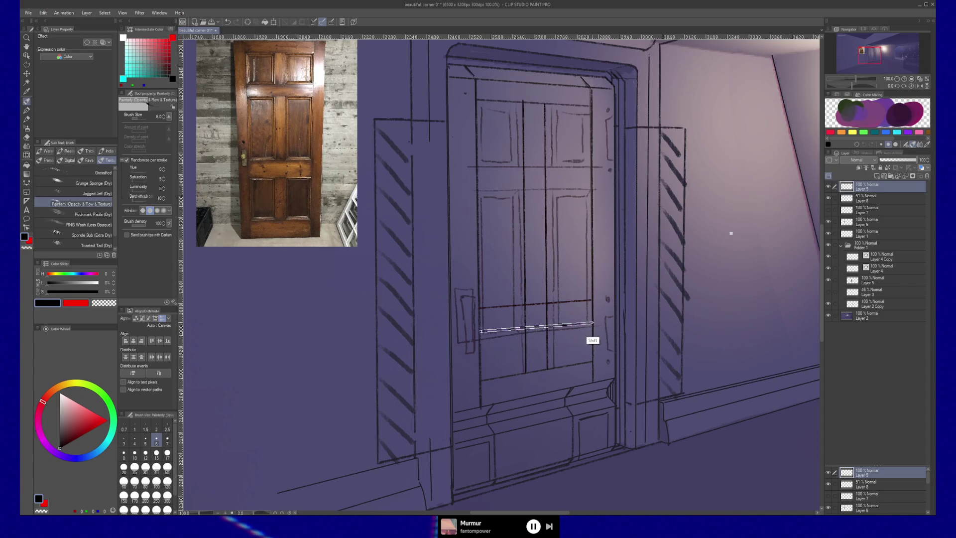
{"action": "key", "text": "shift"}
{"action": "left_click", "coordinate": [589, 332], "text": "shift"}
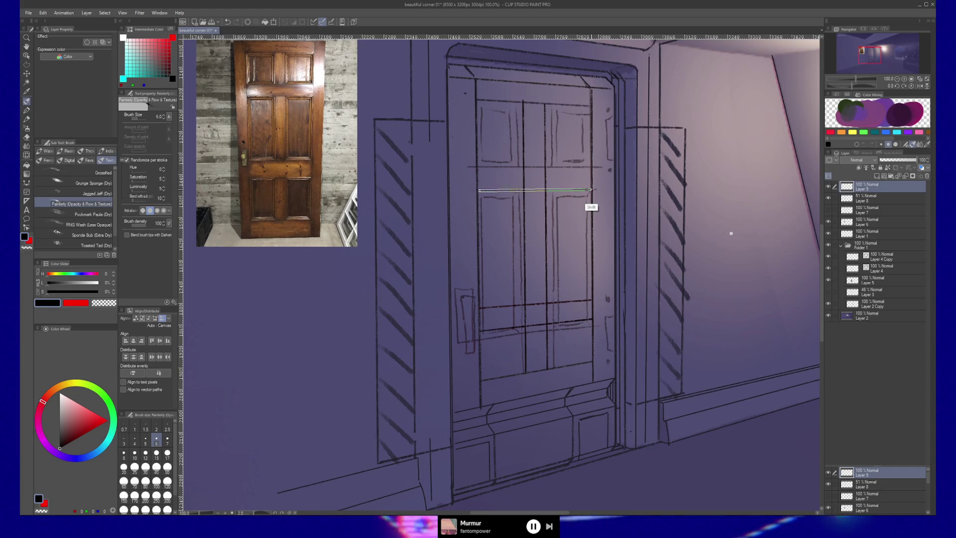
{"action": "mouse_move", "coordinate": [591, 189]}
{"action": "left_mouse_down"}
{"action": "mouse_move", "coordinate": [478, 190]}
{"action": "mouse_move", "coordinate": [592, 168]}
{"action": "left_mouse_up"}
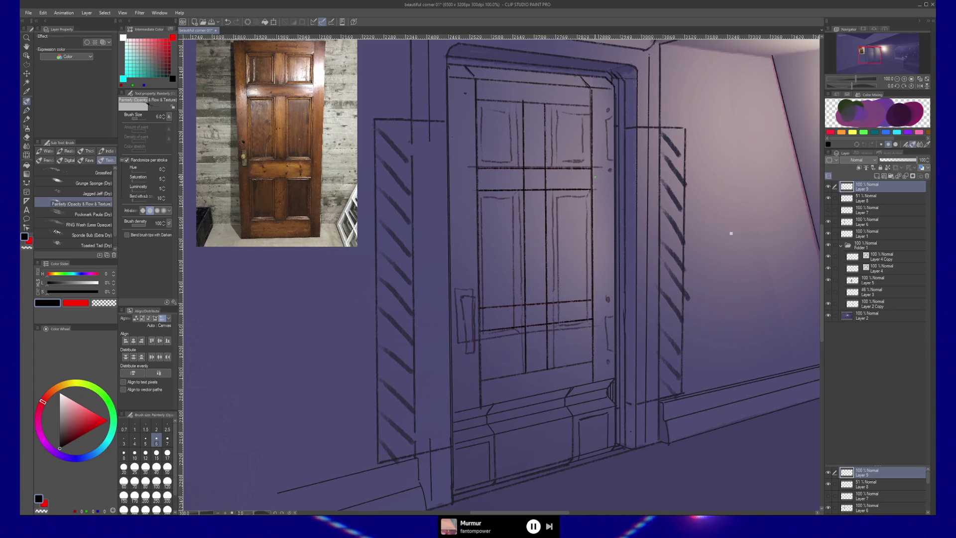
{"action": "left_click", "coordinate": [827, 198]}
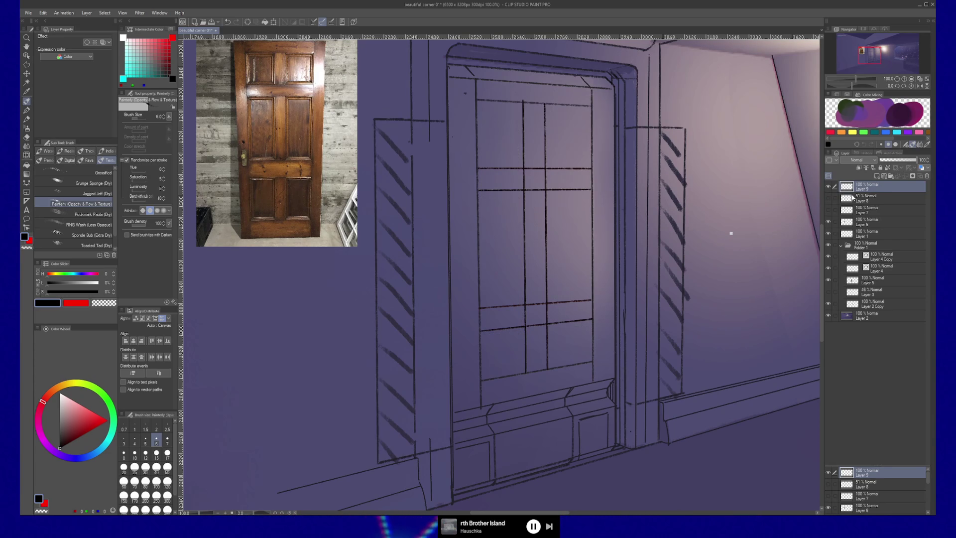
{"action": "key", "text": "e"}
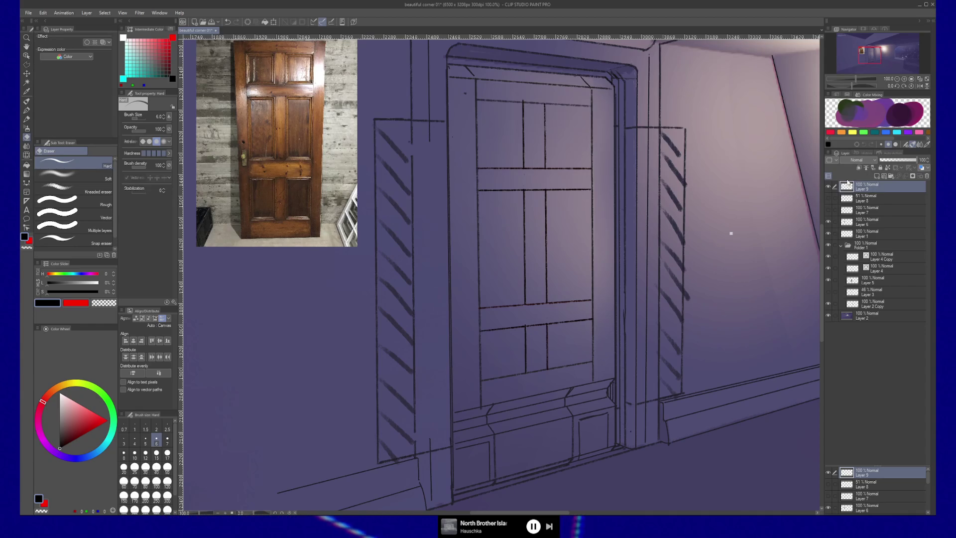
Step: With the brush, rule the left, right and top edges of the door's top-right panel
{"action": "key", "text": "b"}
{"action": "key", "text": "shift"}
{"action": "left_click", "coordinate": [547, 161], "text": "shift"}
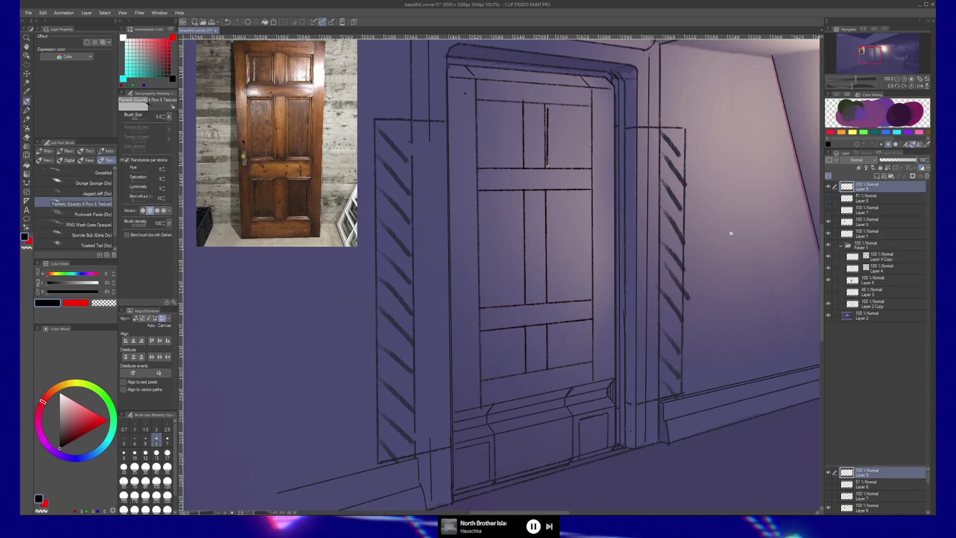
{"action": "key", "text": "shift"}
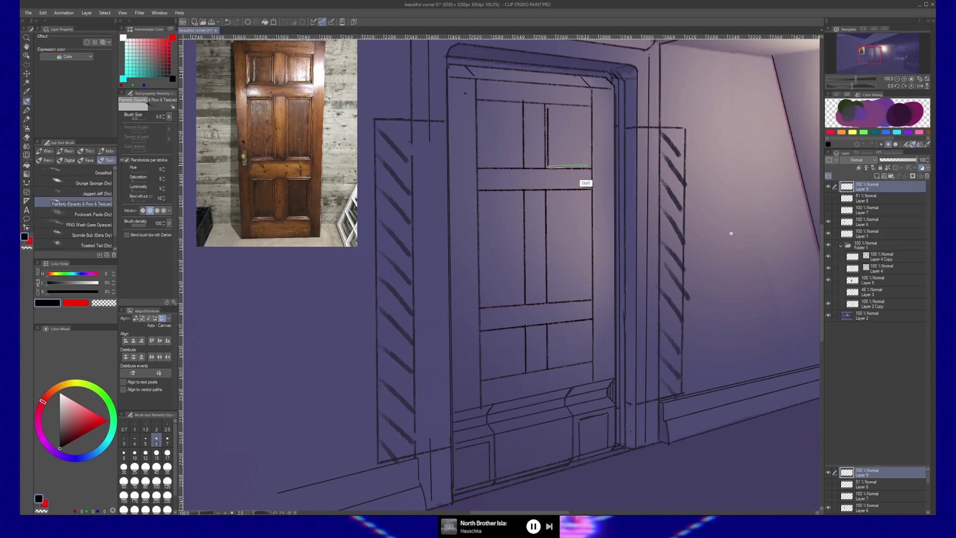
{"action": "left_click", "coordinate": [587, 167]}
{"action": "left_click", "coordinate": [586, 113], "text": "shift"}
{"action": "left_click", "coordinate": [552, 106], "text": "shift"}
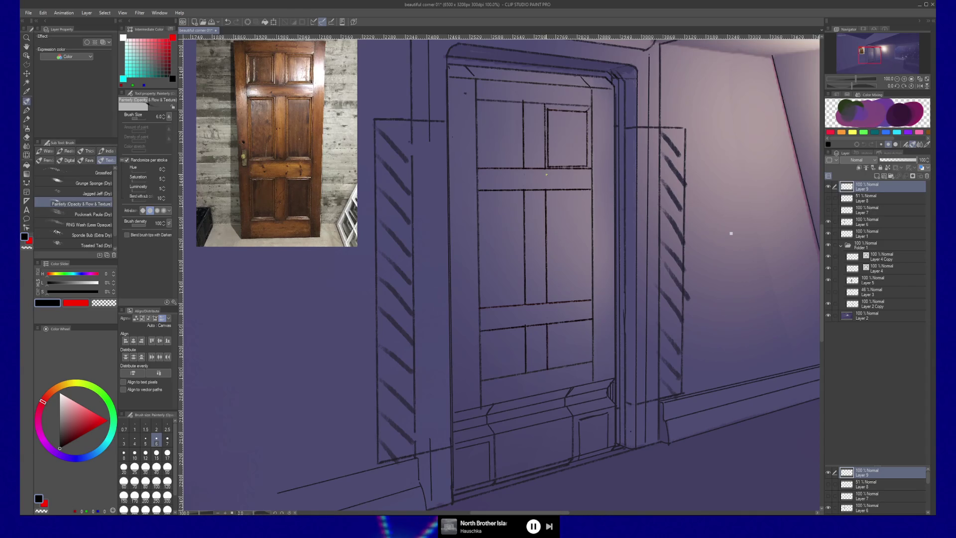
Step: Rule the right, bottom and left edges of the tall middle-right panel
{"action": "left_click_drag", "start_coordinate": [582, 283], "coordinate": [586, 308]}
{"action": "left_click", "coordinate": [586, 298], "text": "shift"}
{"action": "left_click", "coordinate": [549, 299], "text": "shift"}
{"action": "left_click", "coordinate": [548, 193], "text": "shift"}
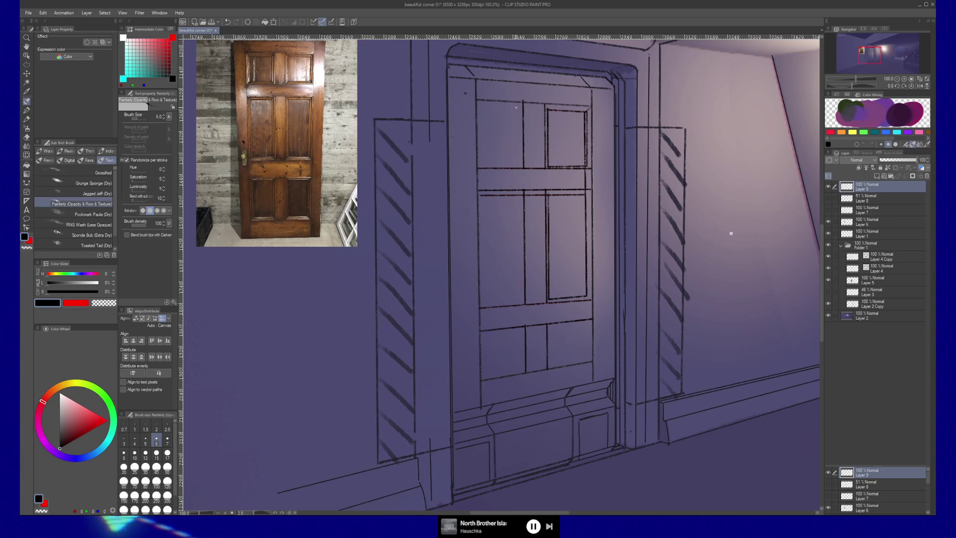
Step: Add the left panels' vertical edge and join the panel bottoms along the middle rail
{"action": "left_click", "coordinate": [519, 288], "text": "shift"}
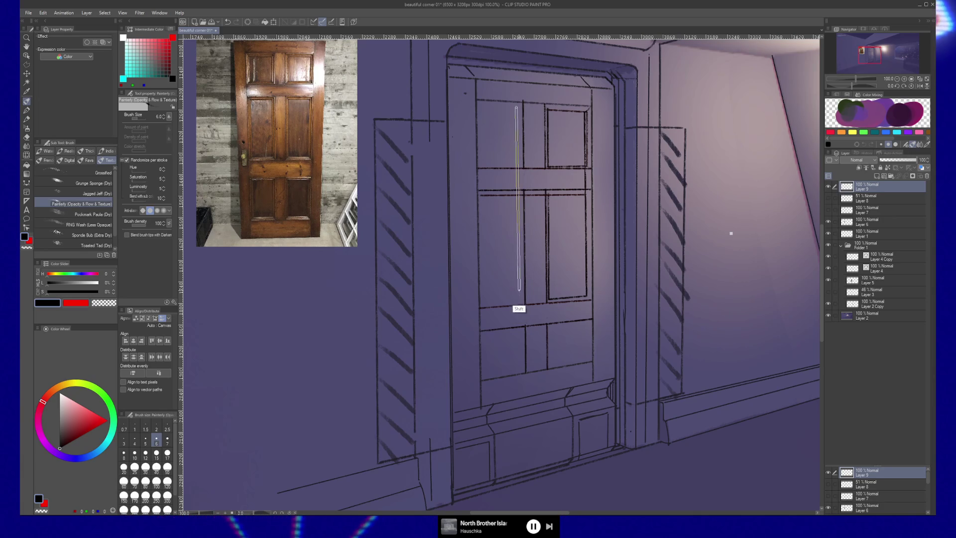
{"action": "left_click", "coordinate": [518, 289], "text": "shift"}
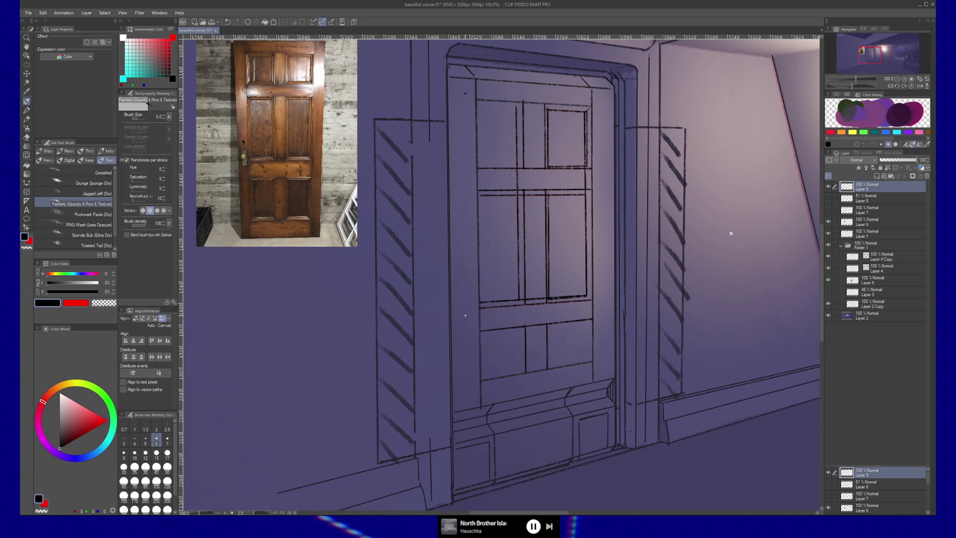
{"action": "left_click", "coordinate": [482, 303], "text": "shift"}
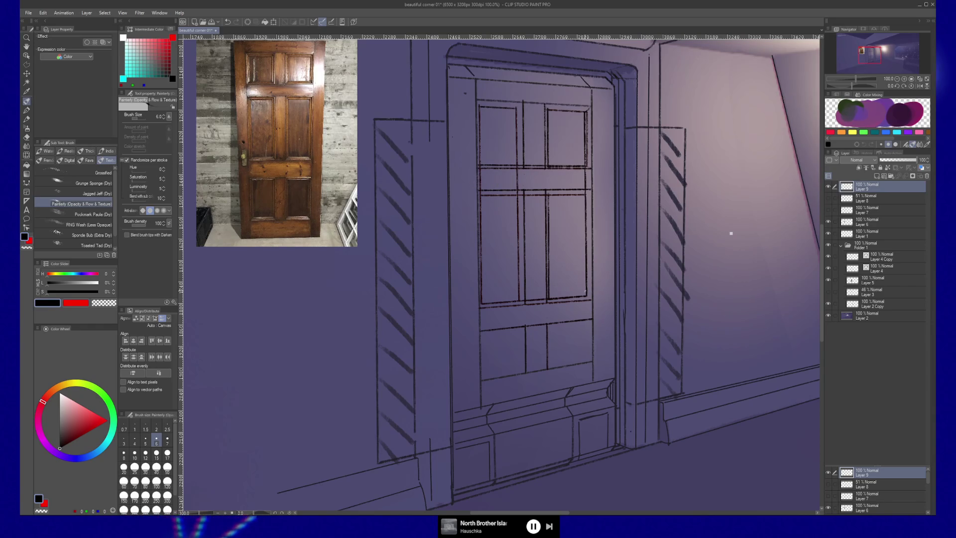
Step: Rule the top edge and vertical sides of the two bottom panels, then switch to the eraser
{"action": "mouse_move", "coordinate": [586, 195]}
{"action": "left_mouse_down"}
{"action": "mouse_move", "coordinate": [585, 359]}
{"action": "mouse_move", "coordinate": [481, 373]}
{"action": "left_mouse_up"}
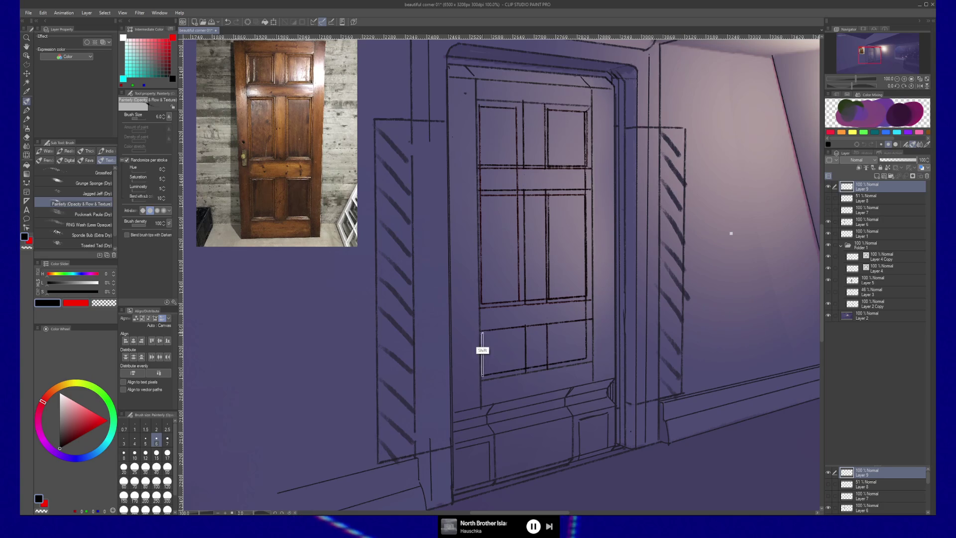
{"action": "left_click", "coordinate": [482, 333], "text": "shift"}
{"action": "left_click", "coordinate": [586, 324], "text": "shift"}
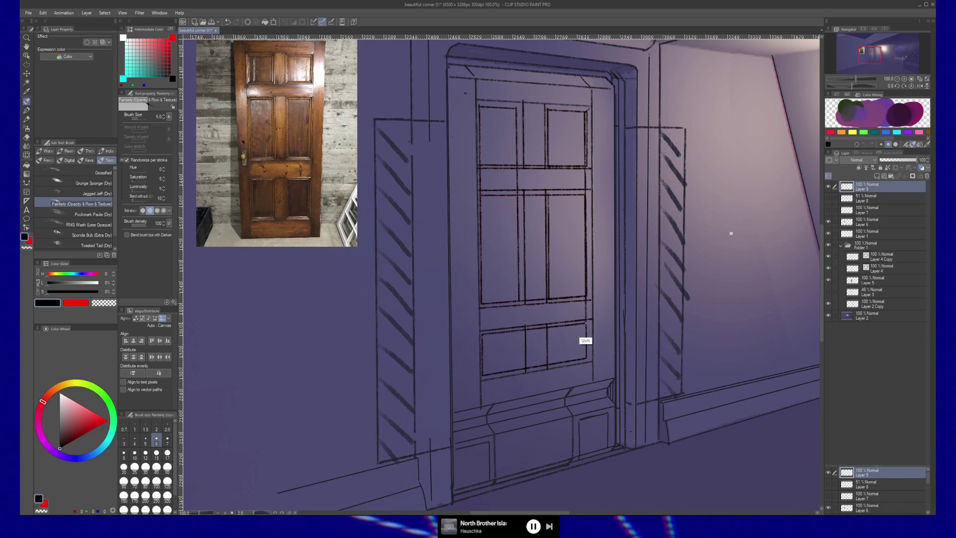
{"action": "left_click_drag", "start_coordinate": [520, 330], "coordinate": [519, 371]}
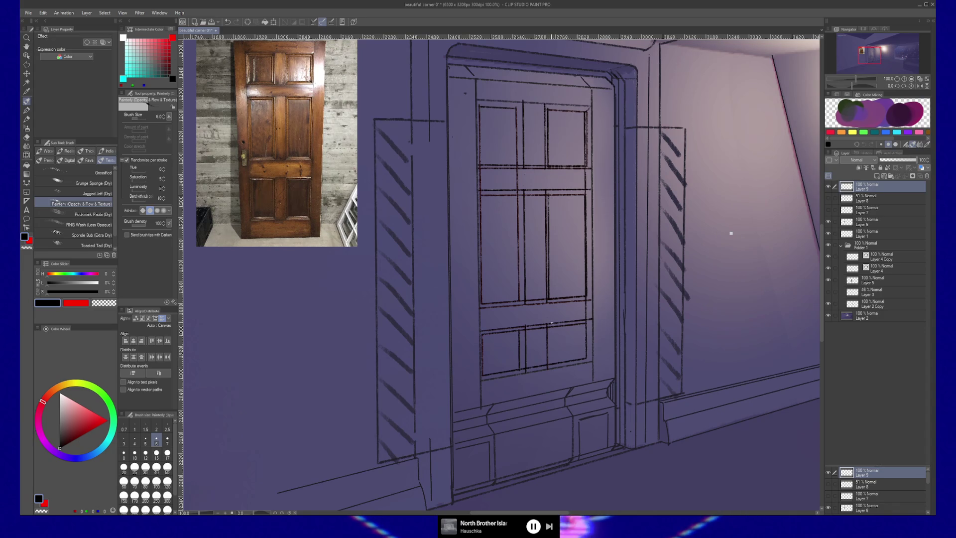
{"action": "left_click_drag", "start_coordinate": [549, 327], "coordinate": [549, 363]}
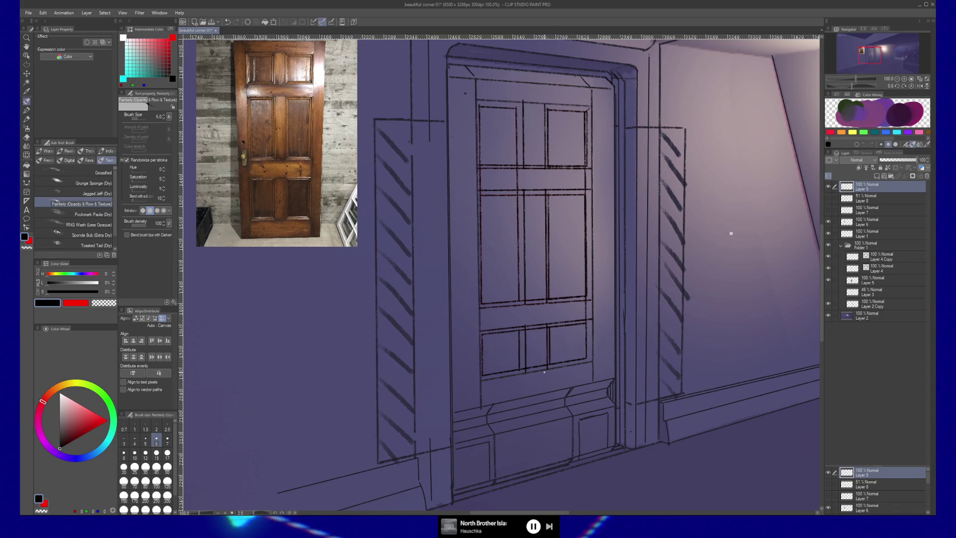
{"action": "key", "text": "e"}
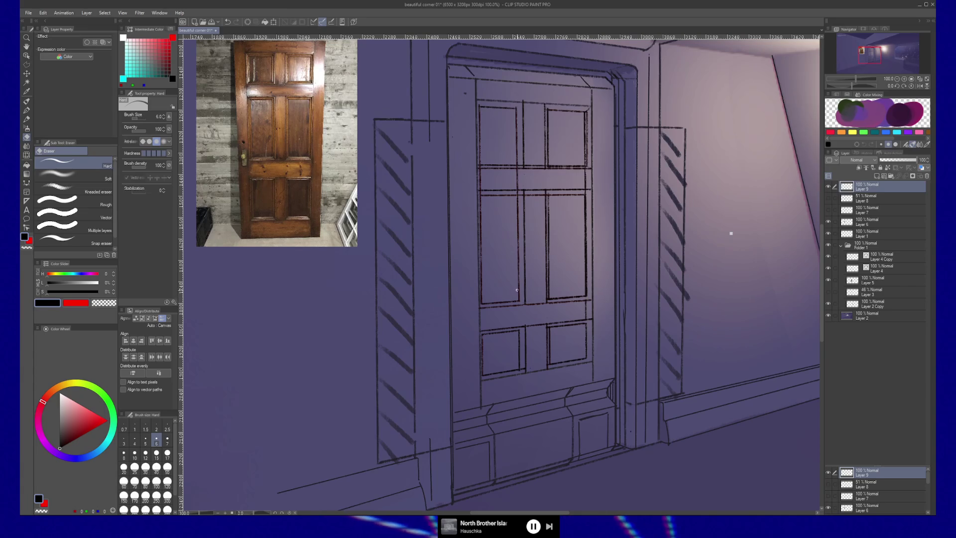
Step: Trim overshooting line ends at the door panel corners, alternating the Hard eraser and Painterly brush
{"action": "key", "text": "b"}
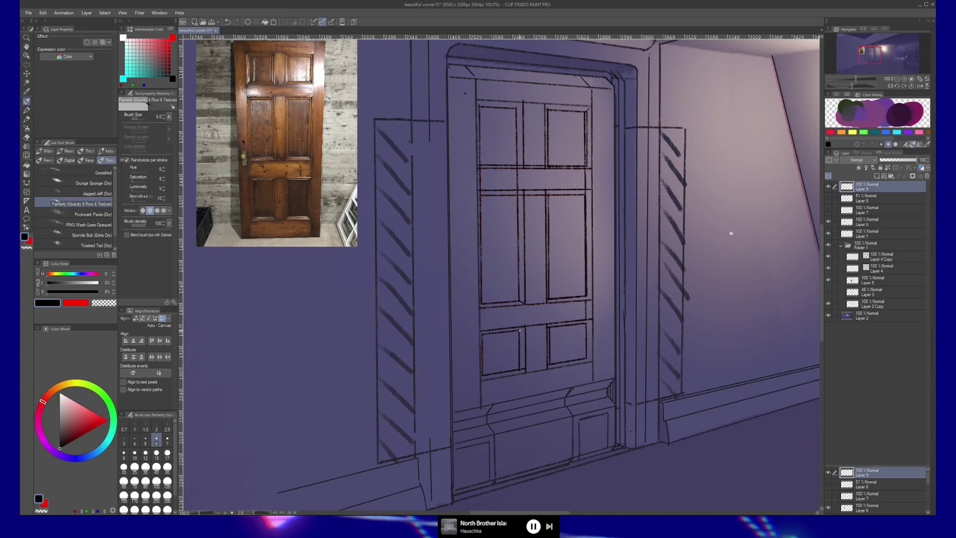
{"action": "key", "text": "e"}
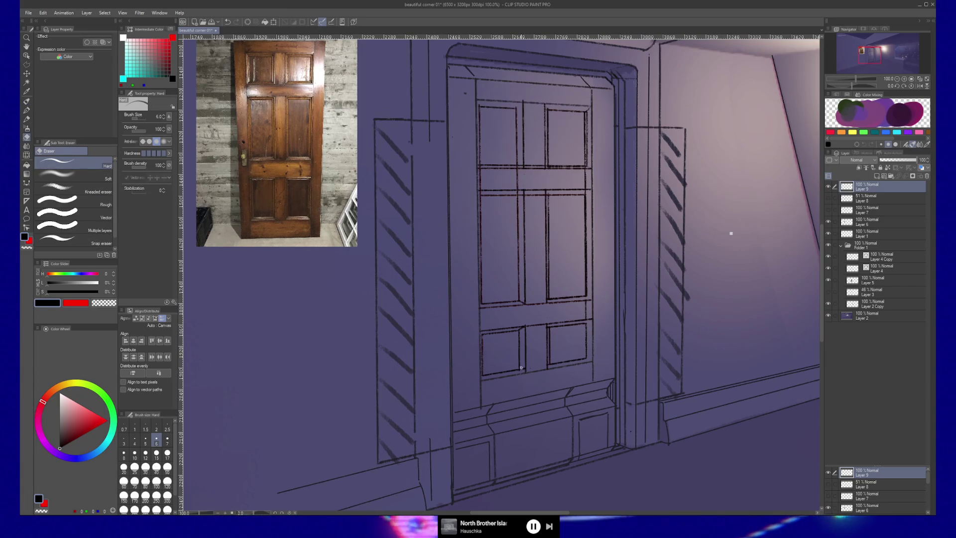
{"action": "key", "text": "b"}
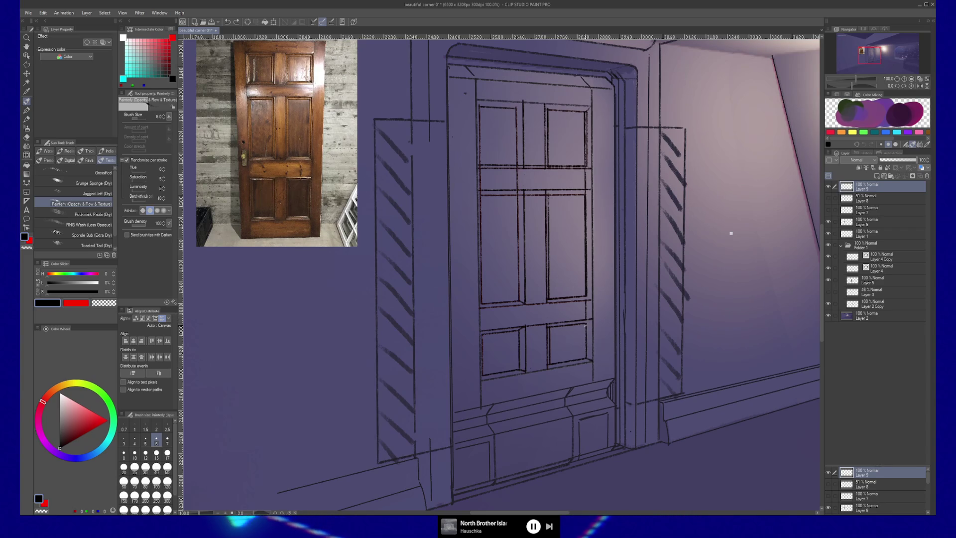
{"action": "key", "text": "e"}
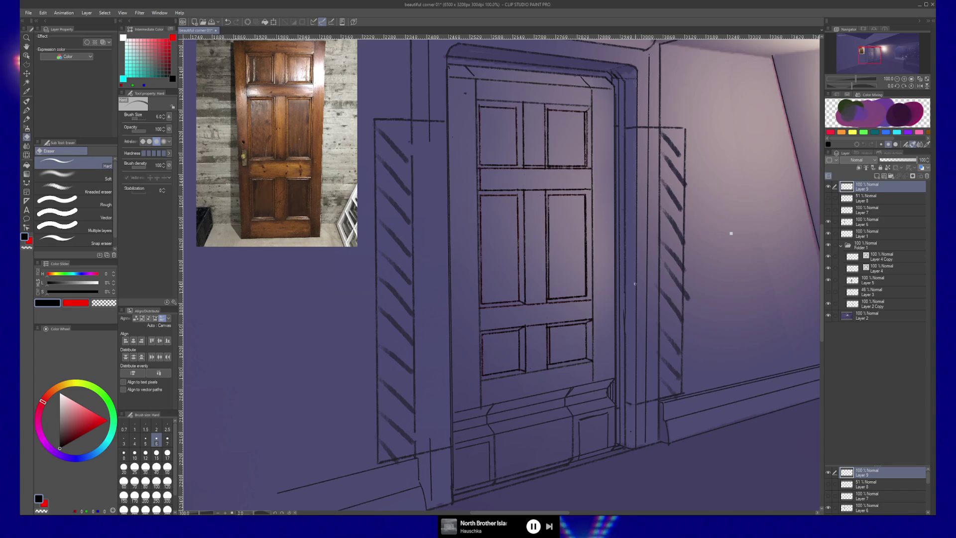
{"action": "key", "text": "b"}
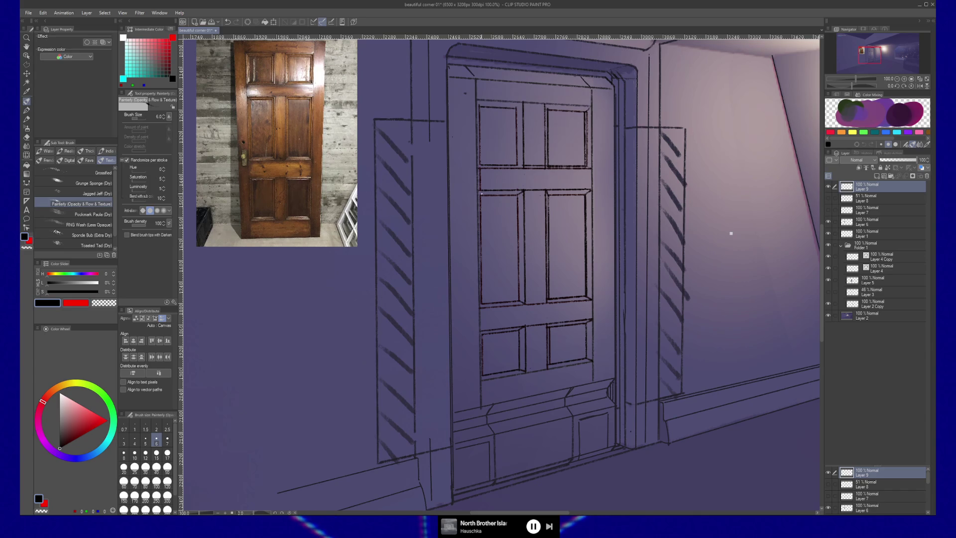
{"action": "key", "text": "e"}
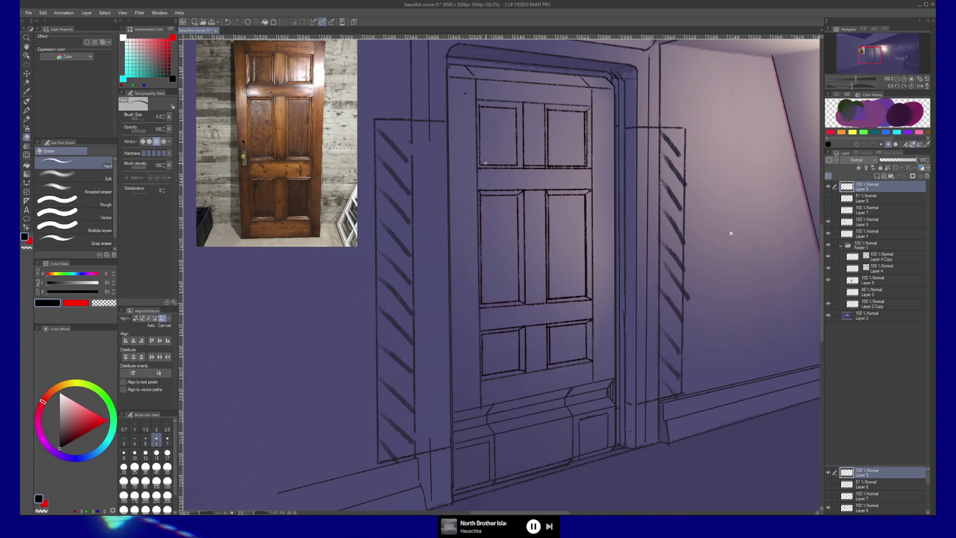
{"action": "key", "text": "b"}
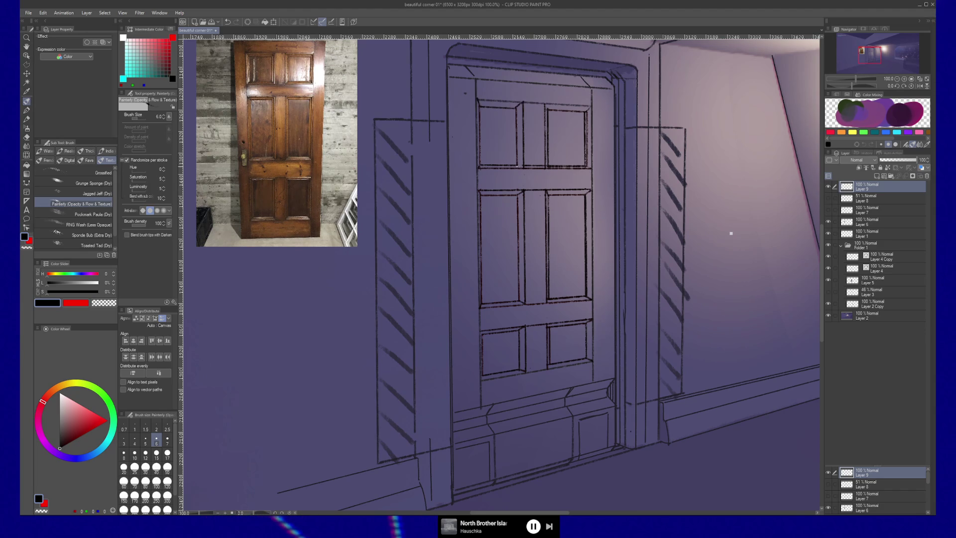
{"action": "key", "text": "e"}
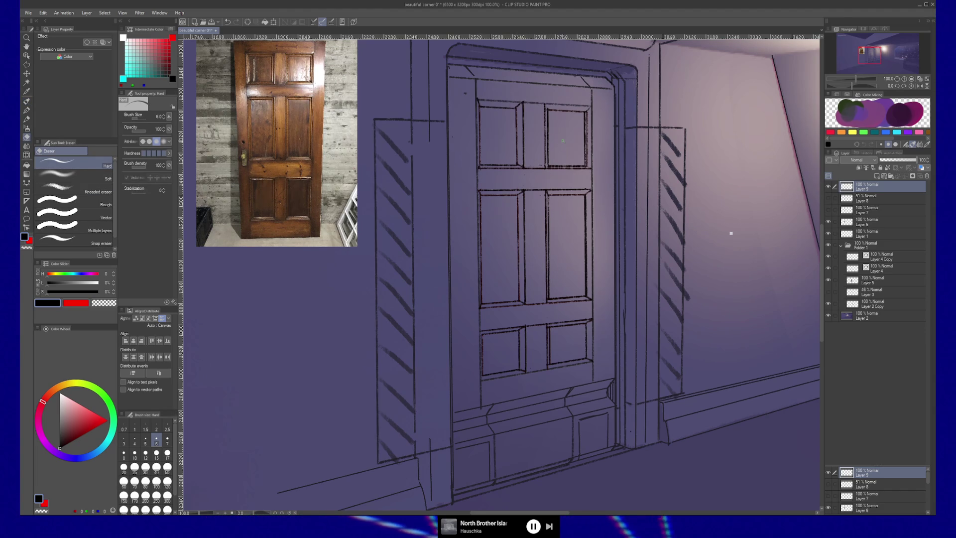
{"action": "key", "text": "b"}
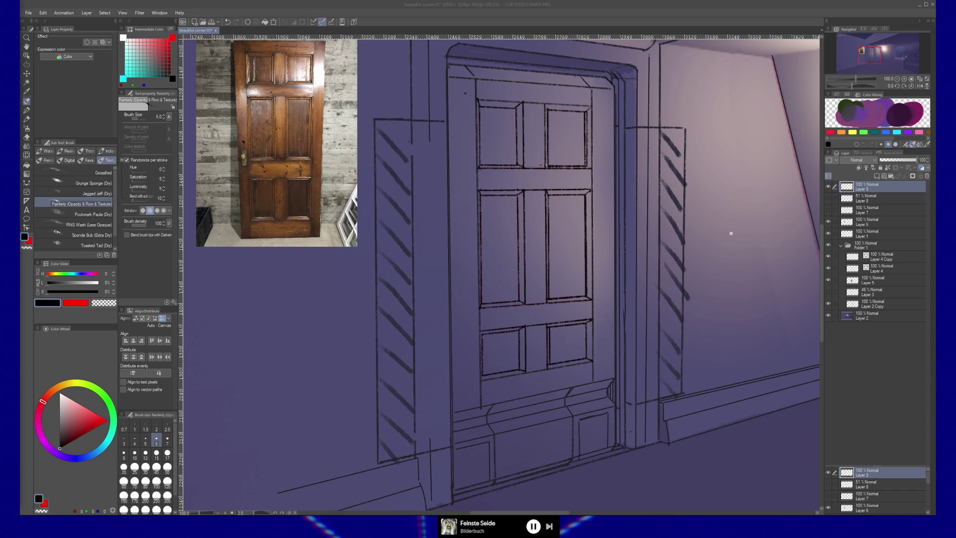
Step: Return focus to the canvas with panels, frame hatching and skirting lined in
{"action": "left_click", "coordinate": [871, 187]}
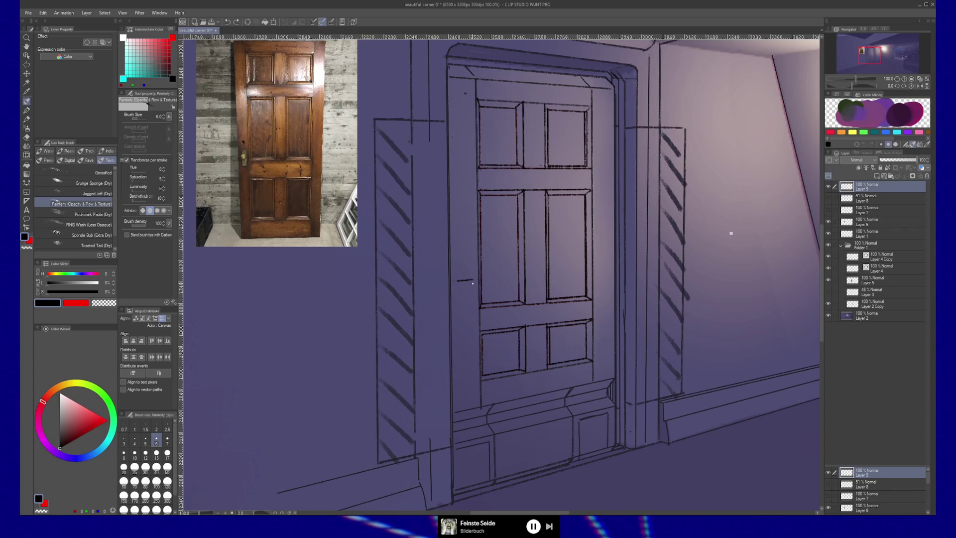
Step: Sketch the handle's rectangular backplate edges and inner lever, then switch the colour back to black
{"action": "left_click_drag", "start_coordinate": [472, 318], "coordinate": [456, 318]}
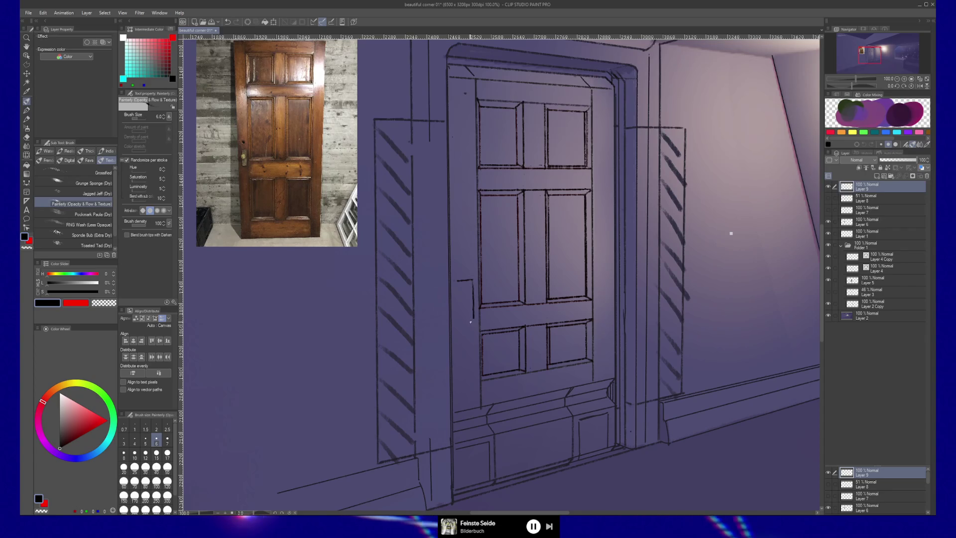
{"action": "left_click_drag", "start_coordinate": [453, 280], "coordinate": [452, 318]}
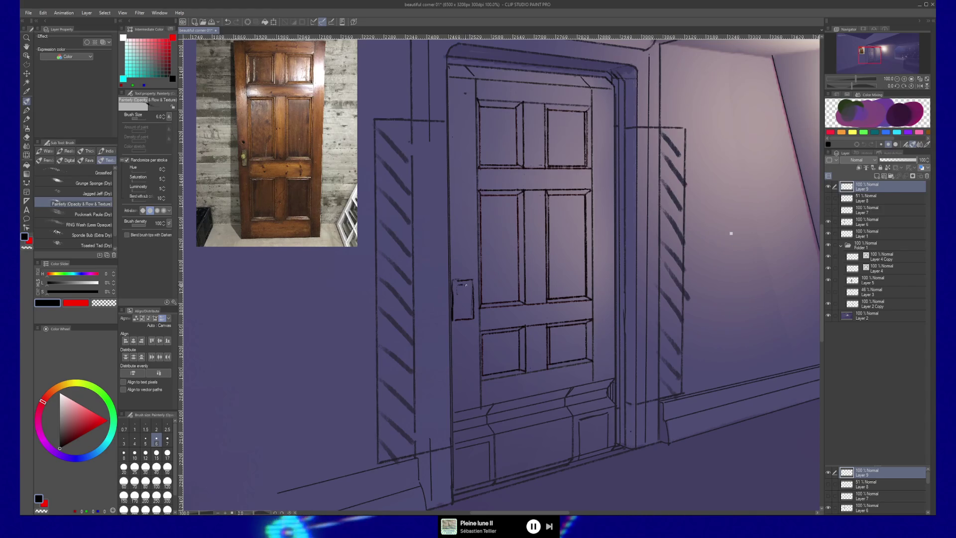
{"action": "left_click_drag", "start_coordinate": [473, 298], "coordinate": [475, 331]}
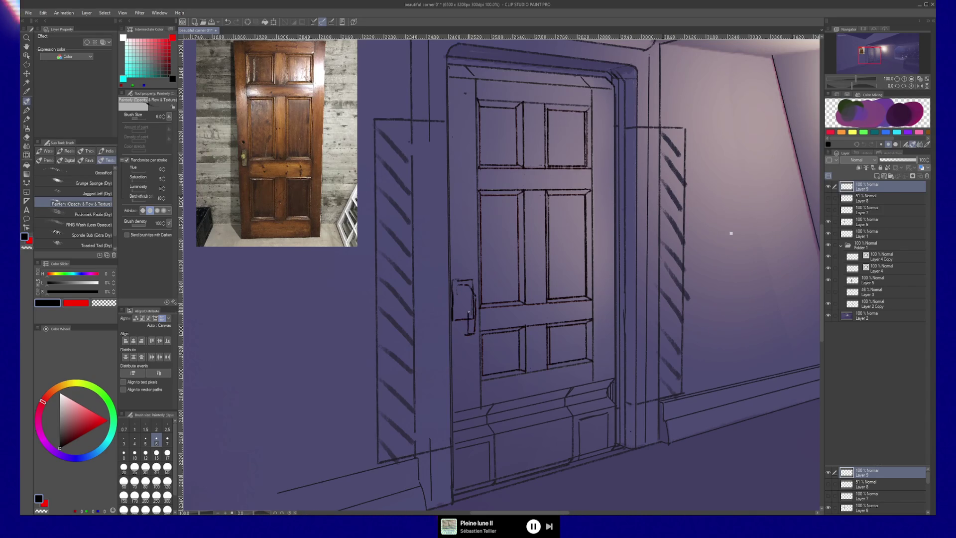
{"action": "left_click_drag", "start_coordinate": [462, 285], "coordinate": [465, 333]}
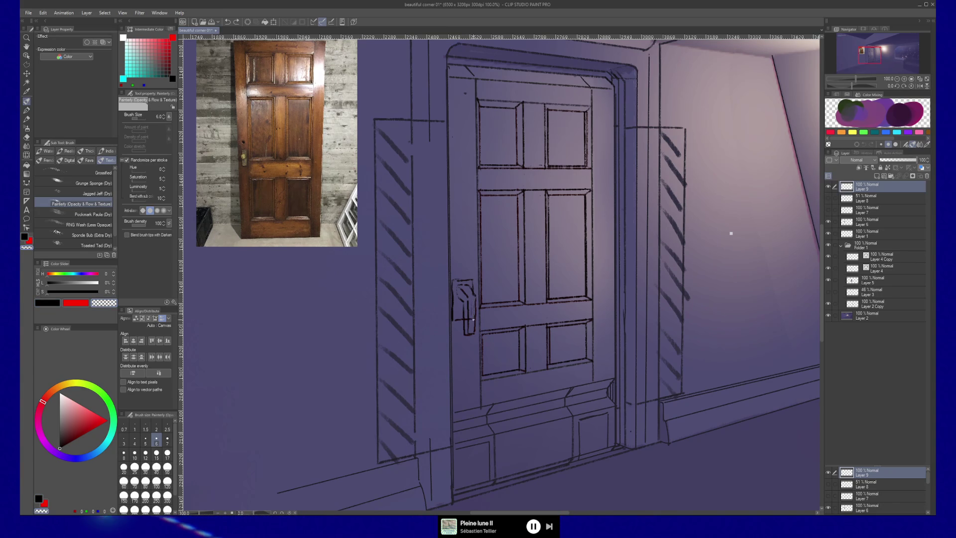
{"action": "key", "text": "c"}
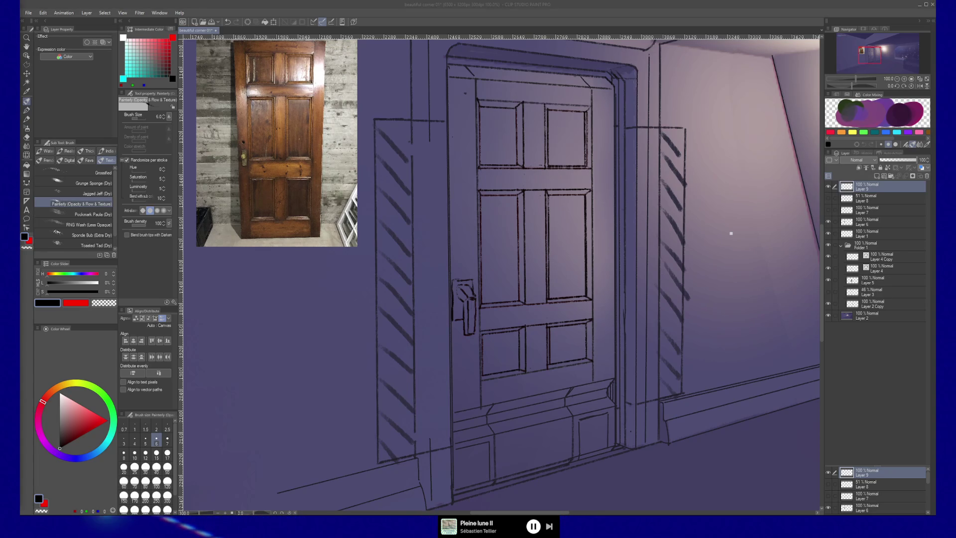
{"action": "left_click", "coordinate": [473, 309], "text": "ctrl"}
Step: Undo the two latest handle strokes, back to the plain backplate rectangle
{"action": "key", "text": "ctrl+z"}
{"action": "key", "text": "ctrl+z"}
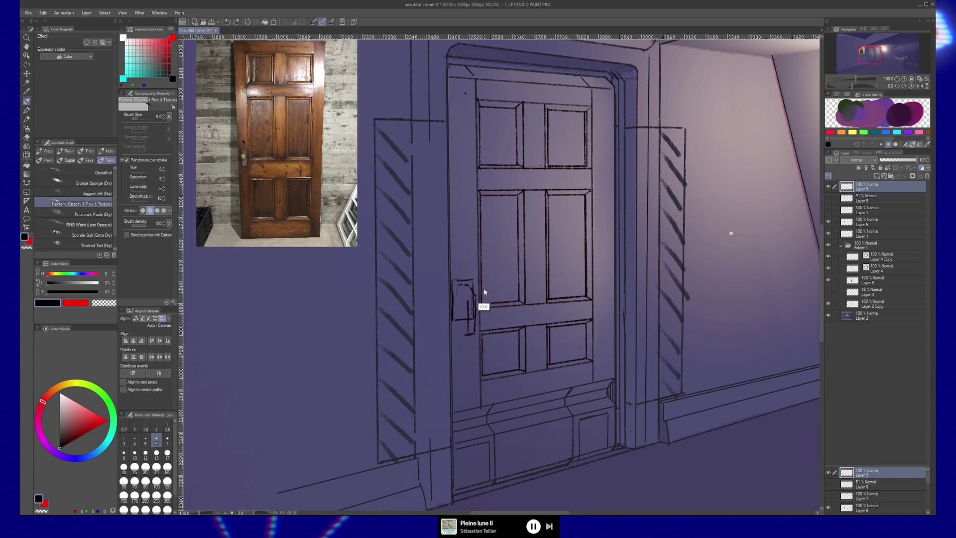
{"action": "key", "text": "ctrl+z"}
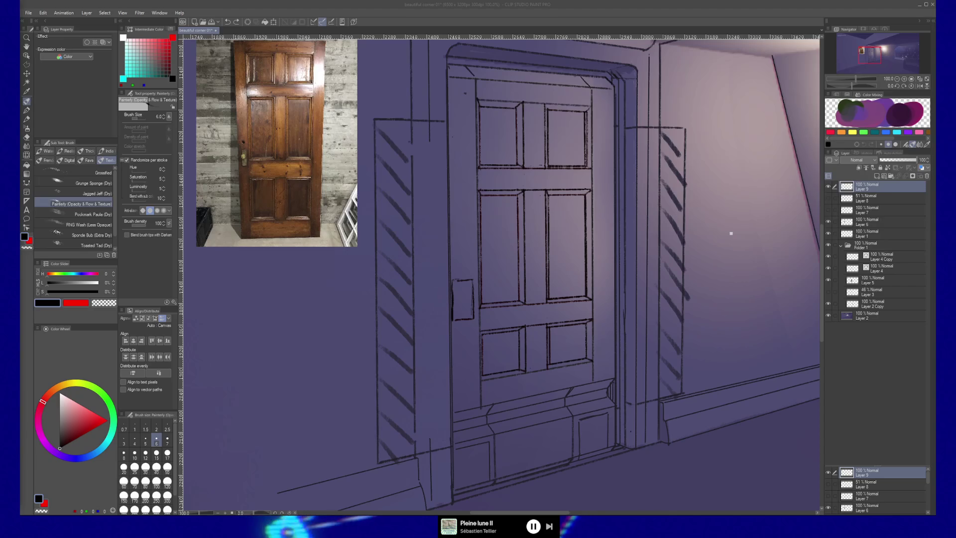
{"action": "left_click", "coordinate": [506, 311]}
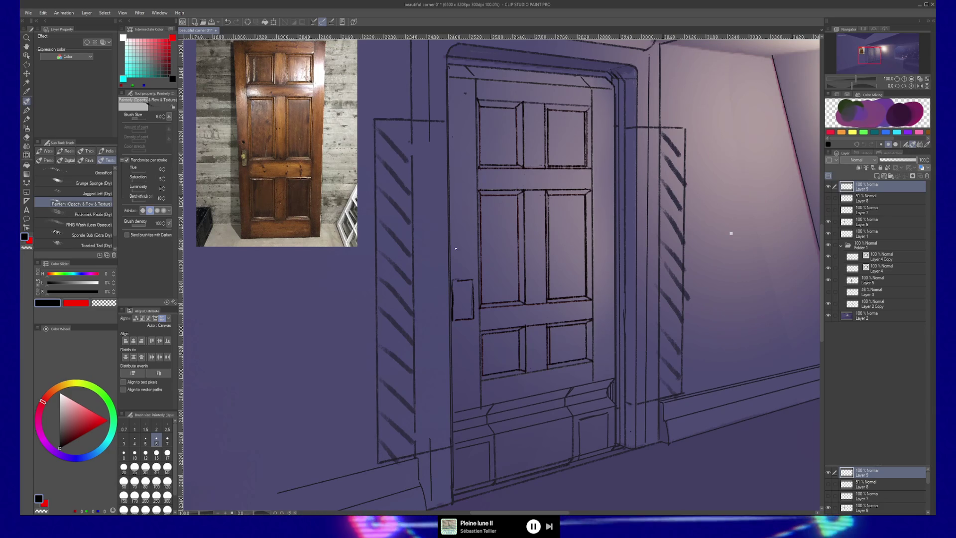
Step: Erase the left edge of the handle rectangle with the Hard eraser
{"action": "key", "text": "e"}
{"action": "left_click_drag", "start_coordinate": [454, 324], "coordinate": [451, 272]}
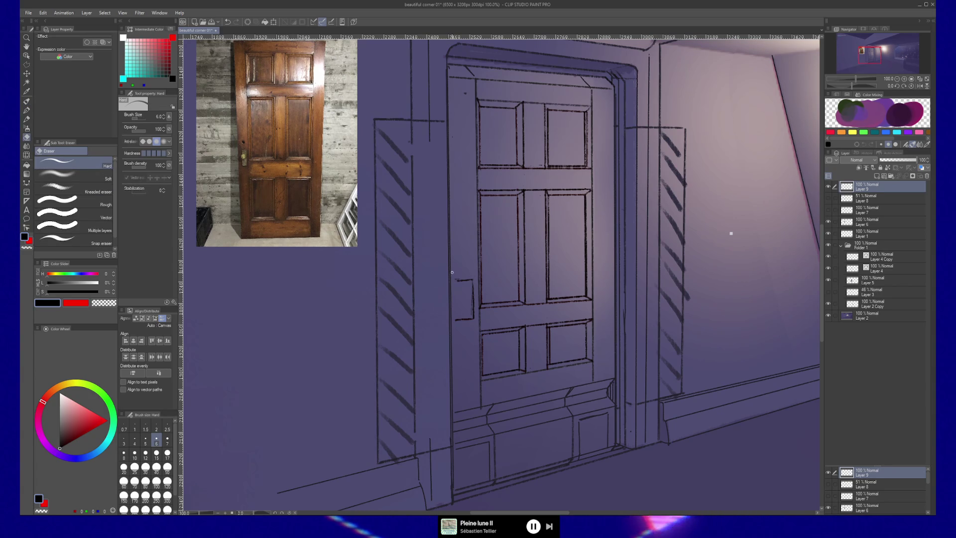
{"action": "key", "text": "b"}
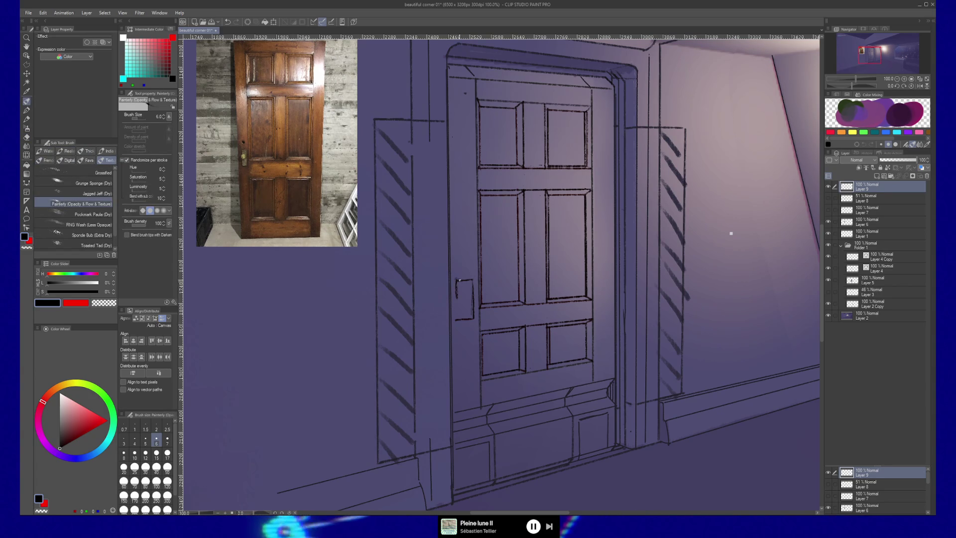
Step: Redraw the backplate with an inner line and thinner right edge, undoing a stray stroke
{"action": "mouse_move", "coordinate": [467, 281]}
{"action": "left_mouse_down"}
{"action": "mouse_move", "coordinate": [469, 301]}
{"action": "mouse_move", "coordinate": [475, 296]}
{"action": "left_mouse_up"}
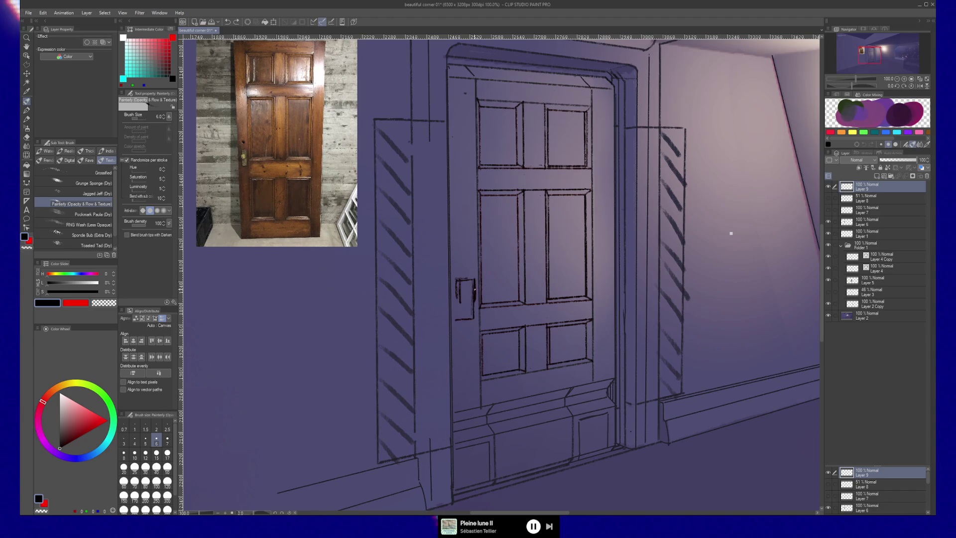
{"action": "mouse_move", "coordinate": [471, 279]}
{"action": "left_mouse_down"}
{"action": "mouse_move", "coordinate": [472, 299]}
{"action": "mouse_move", "coordinate": [458, 306]}
{"action": "left_mouse_up"}
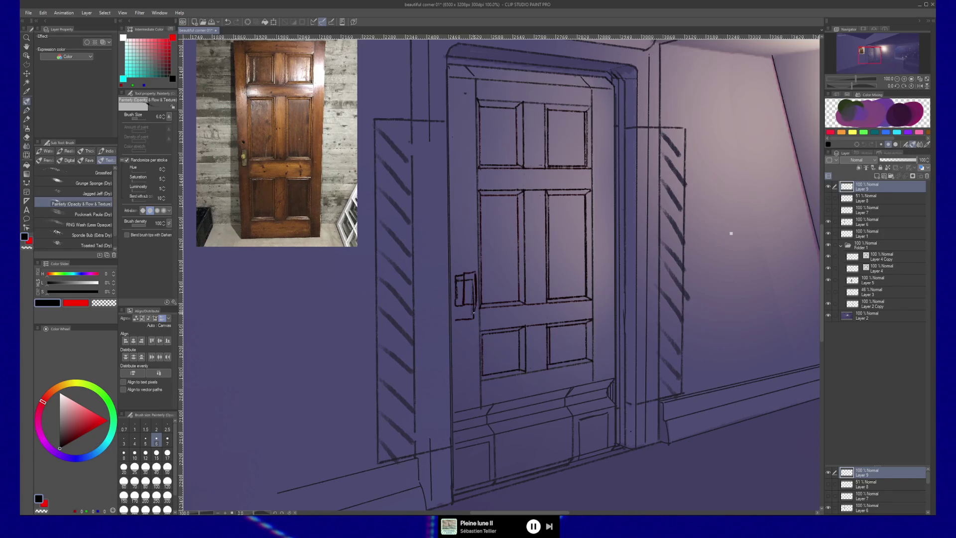
{"action": "mouse_move", "coordinate": [462, 316]}
{"action": "left_mouse_down"}
{"action": "mouse_move", "coordinate": [467, 326]}
{"action": "mouse_move", "coordinate": [455, 320]}
{"action": "left_mouse_up"}
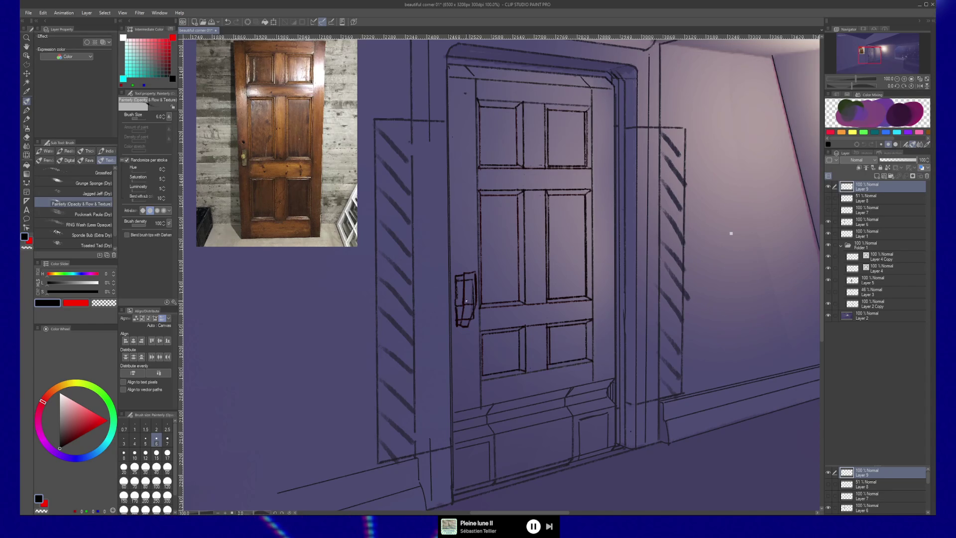
{"action": "key", "text": "ctrl+z"}
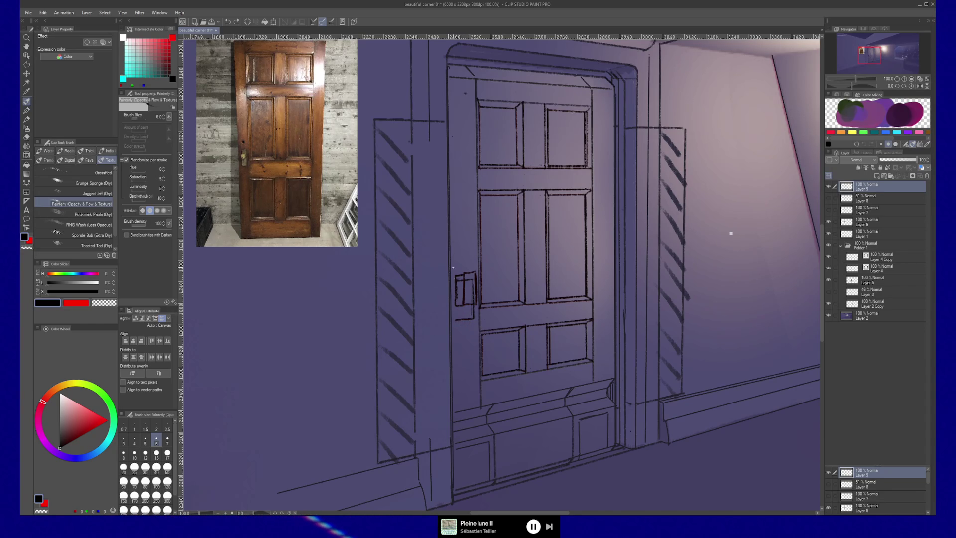
Step: Draw the handle's bottom edge and both sides of the lever hanging down the door
{"action": "left_click_drag", "start_coordinate": [463, 305], "coordinate": [463, 314]}
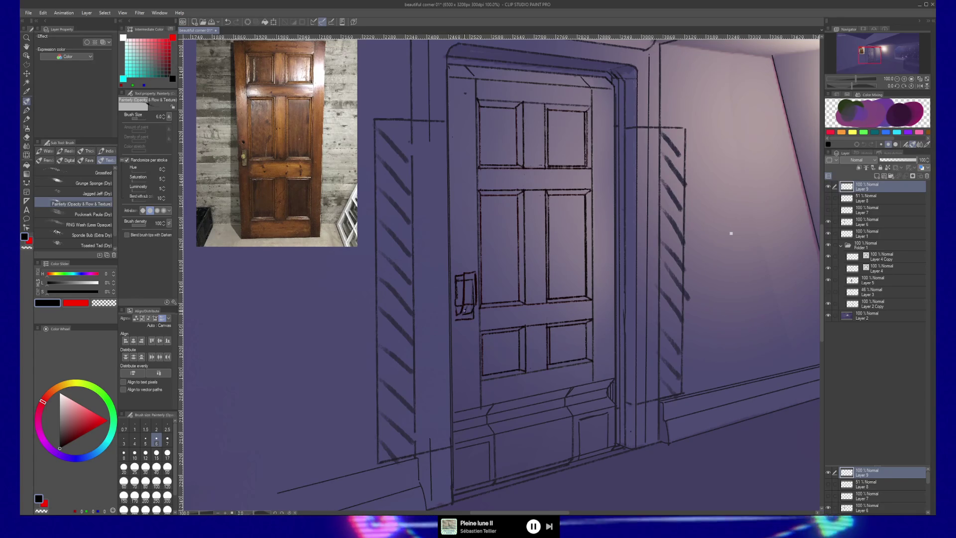
{"action": "left_click_drag", "start_coordinate": [467, 313], "coordinate": [465, 345]}
{"action": "left_click_drag", "start_coordinate": [472, 305], "coordinate": [470, 344]}
{"action": "key", "text": "c"}
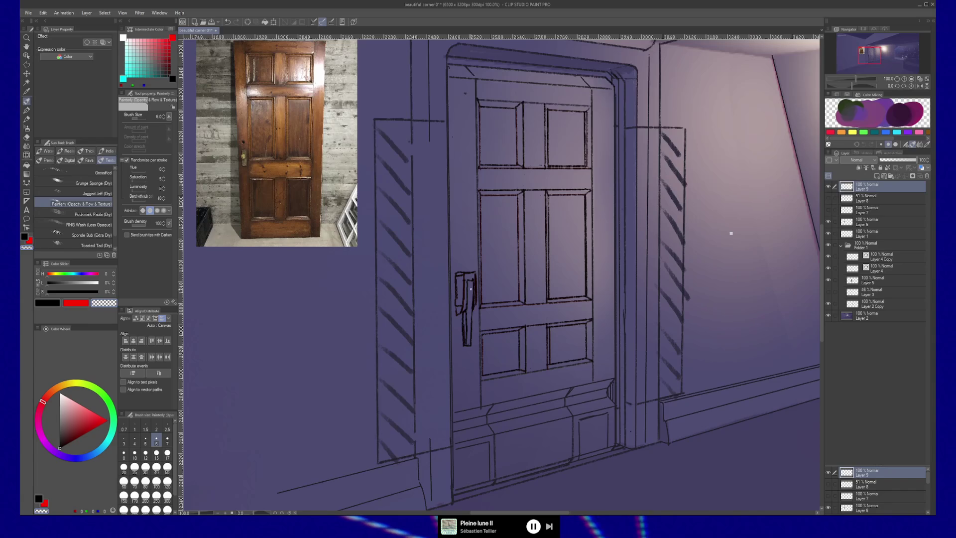
Step: Clean up and extend the lever tip below the backplate, discarding a trial curved stroke
{"action": "key", "text": "c"}
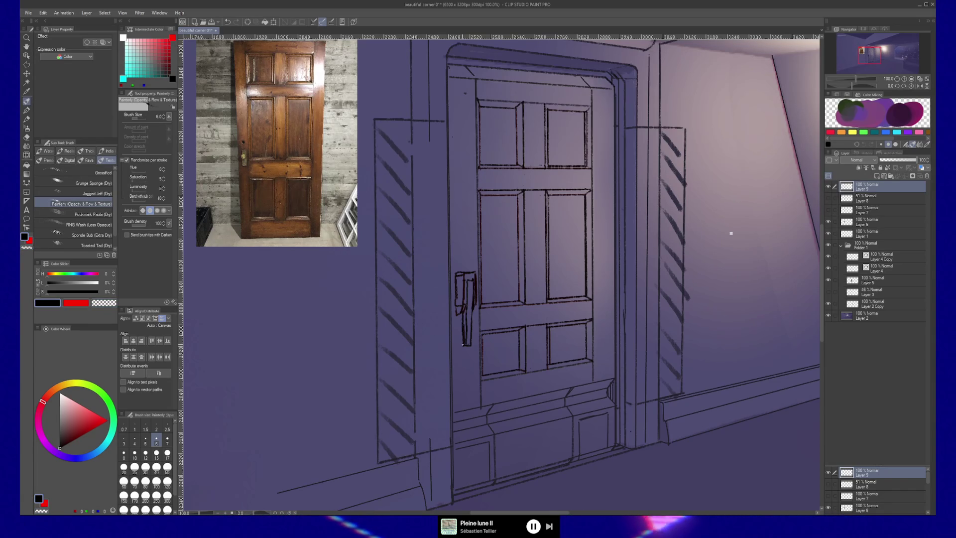
{"action": "left_click_drag", "start_coordinate": [456, 342], "coordinate": [469, 352]}
{"action": "key", "text": "ctrl+z"}
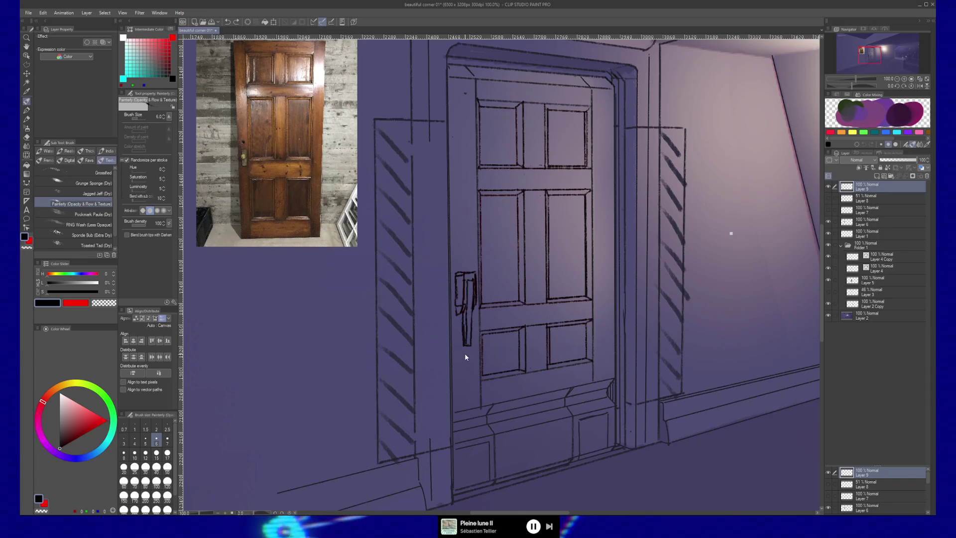
{"action": "key", "text": "e"}
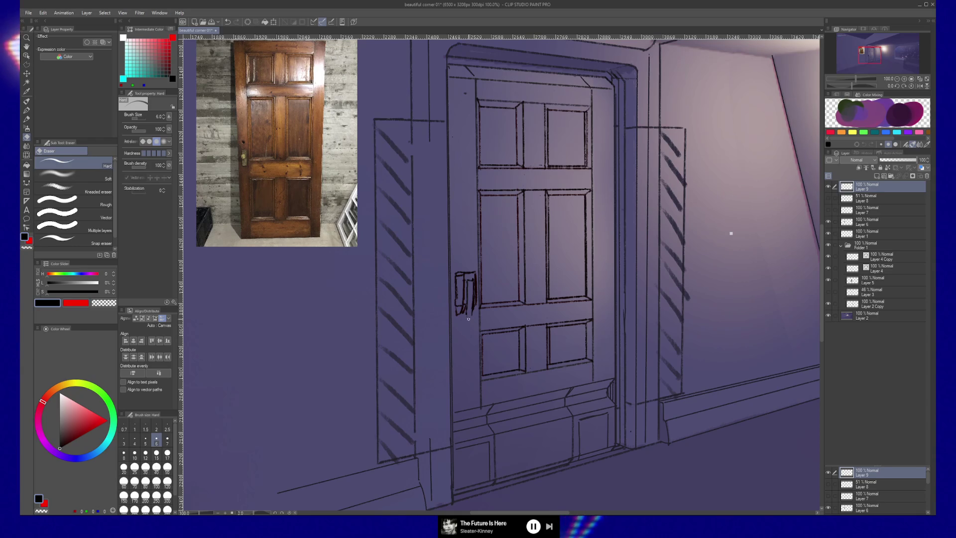
{"action": "key", "text": "b"}
{"action": "left_click_drag", "start_coordinate": [468, 309], "coordinate": [465, 332]}
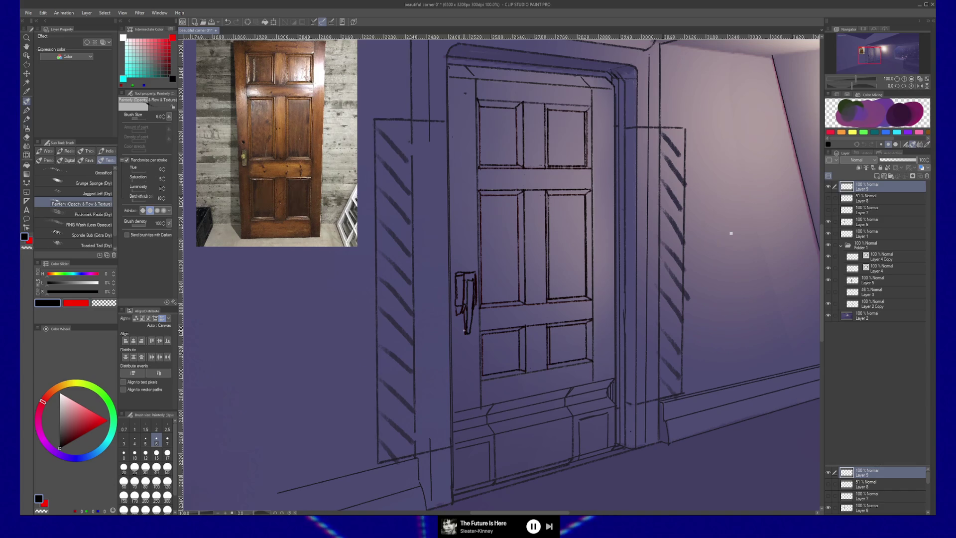
{"action": "key", "text": "e"}
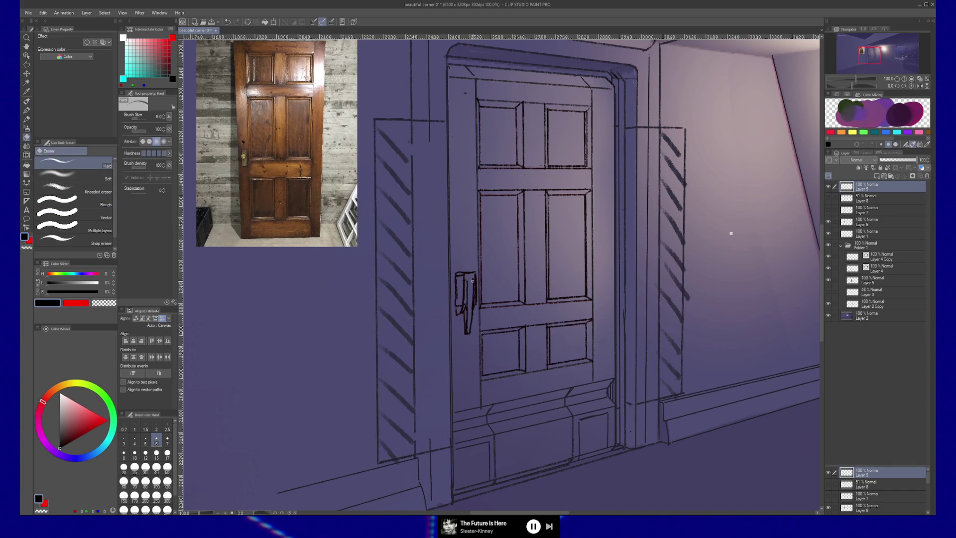
{"action": "key", "text": "b"}
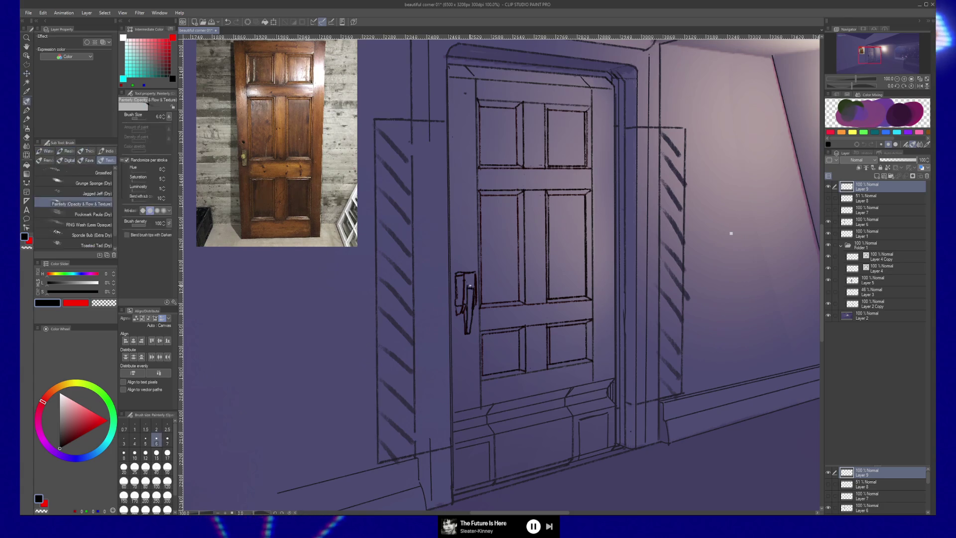
{"action": "key", "text": "e"}
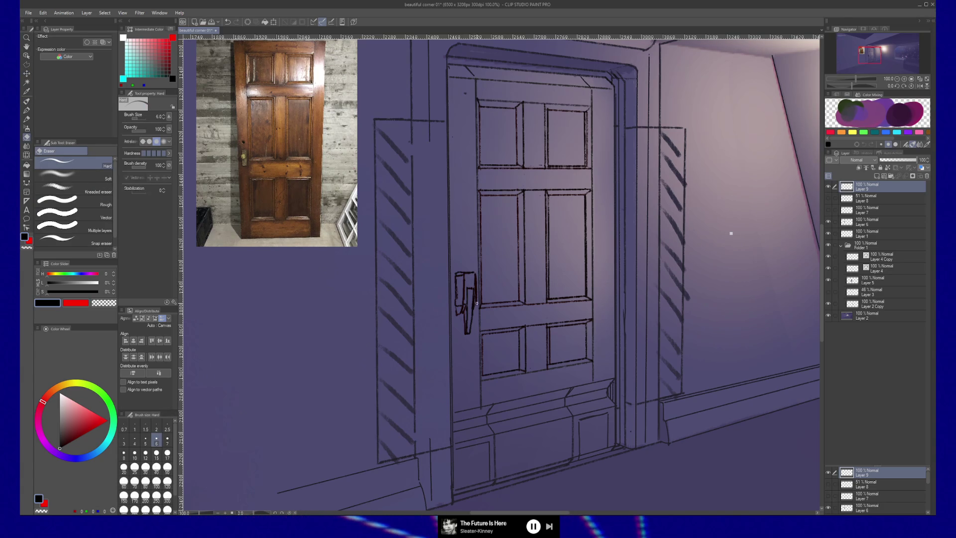
{"action": "key", "text": "b"}
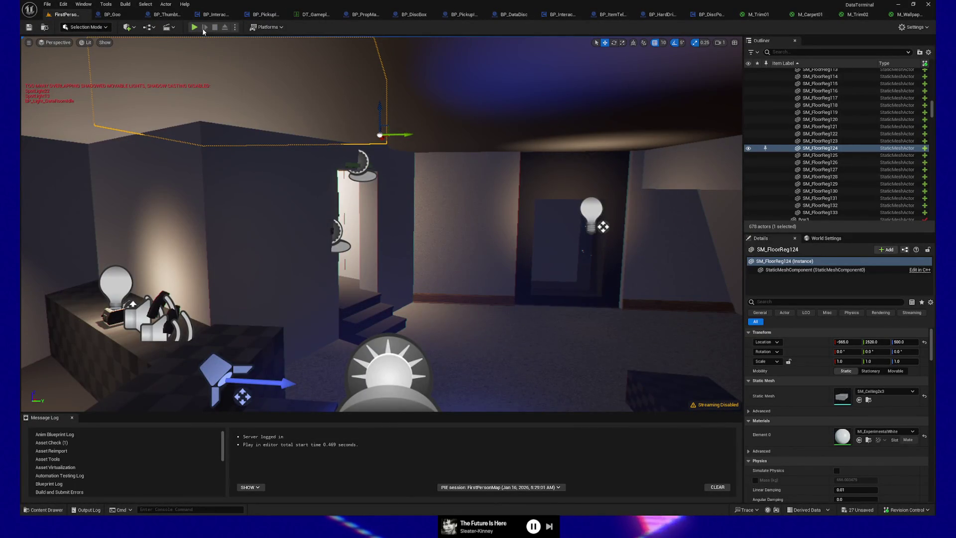
Step: Start Play-In-Editor and walk the dim room past the starry window toward the stair doorway
{"action": "left_click", "coordinate": [196, 29]}
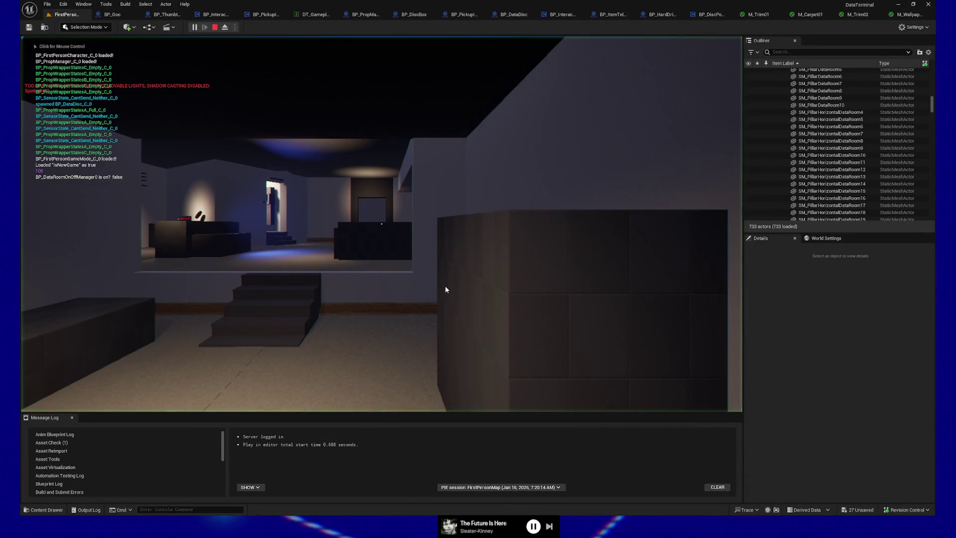
{"action": "key", "text": "w"}
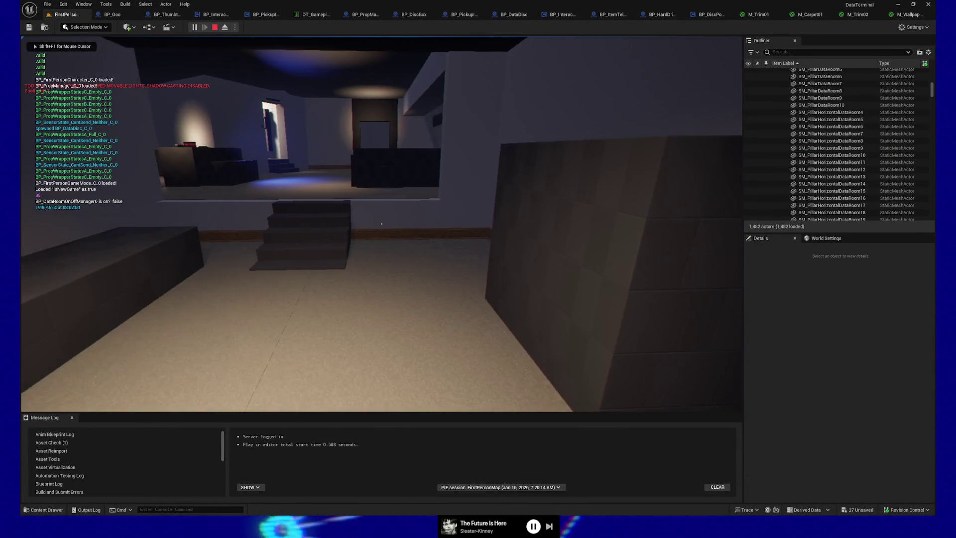
{"action": "key", "text": "w"}
{"action": "key", "text": "w"}
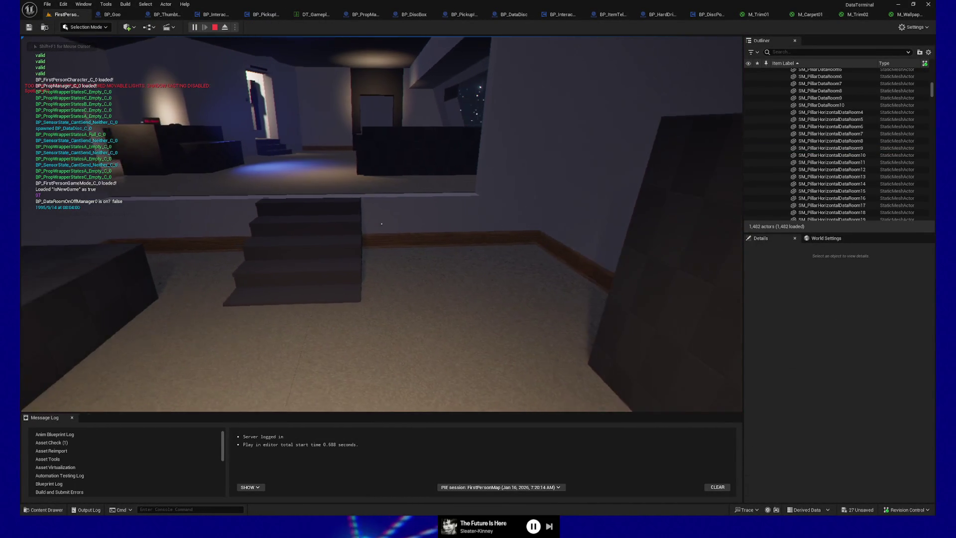
{"action": "key", "text": "w"}
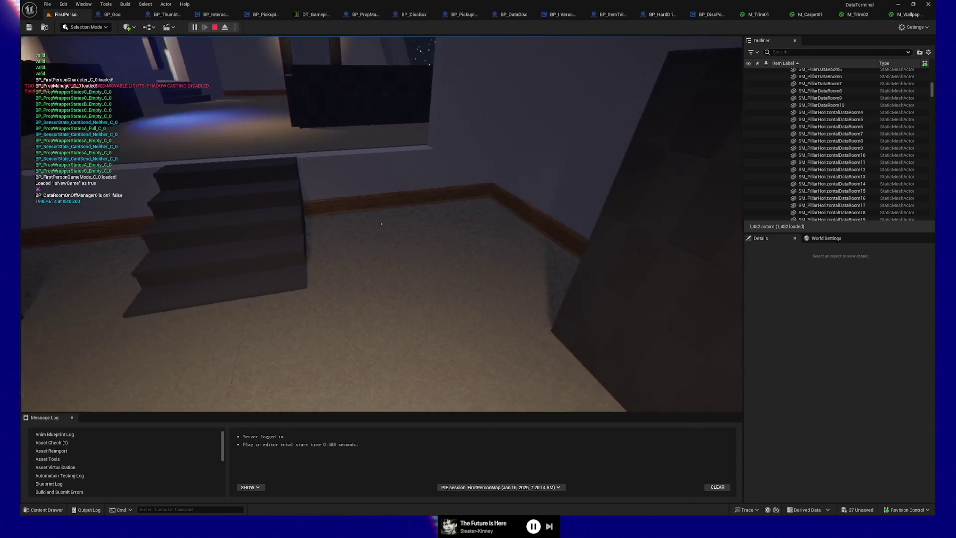
{"action": "key", "text": "w"}
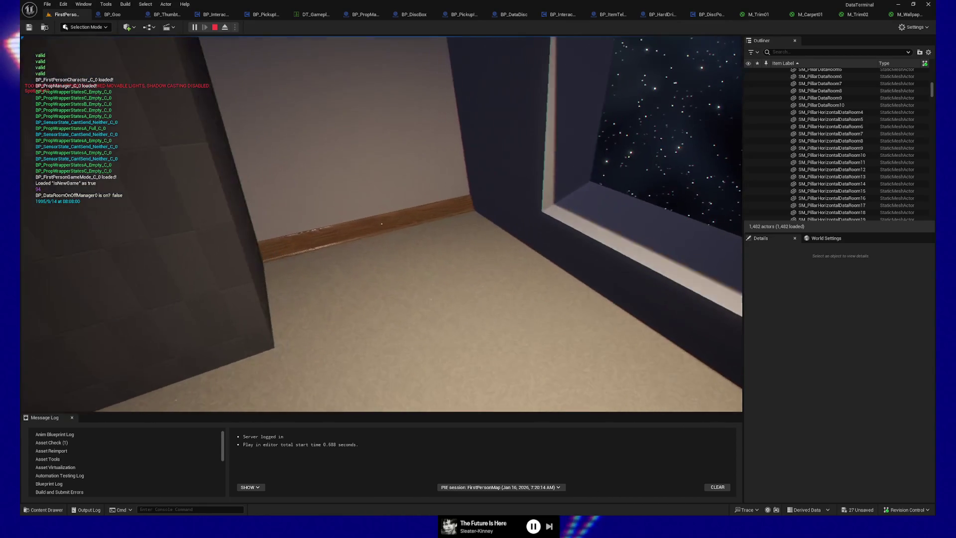
{"action": "key", "text": "w"}
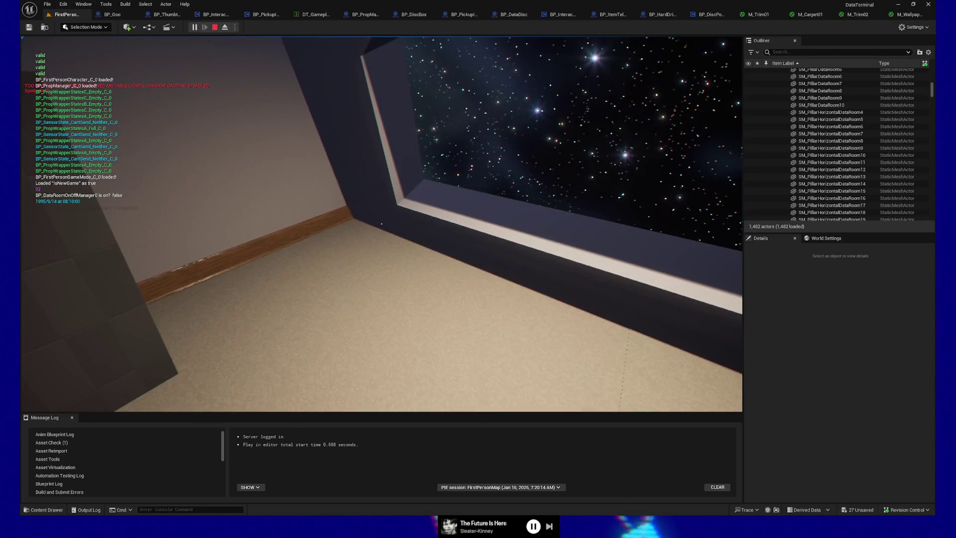
{"action": "mouse_move", "coordinate": [382, 223]}
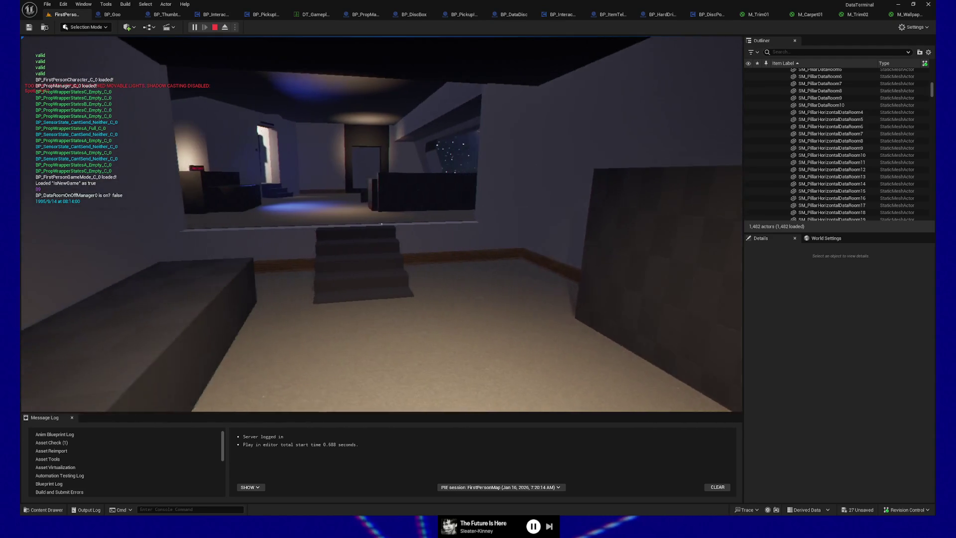
{"action": "key", "text": "w"}
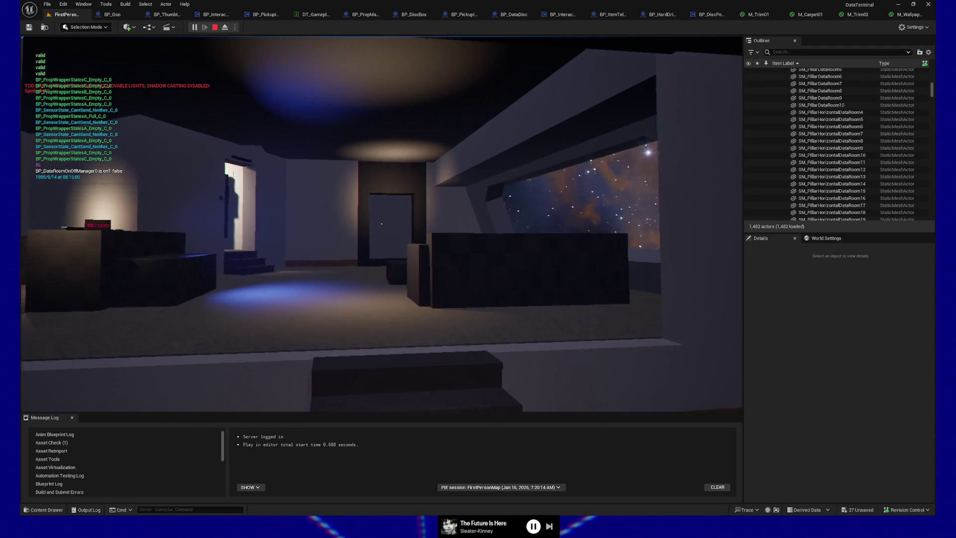
{"action": "key", "text": "w"}
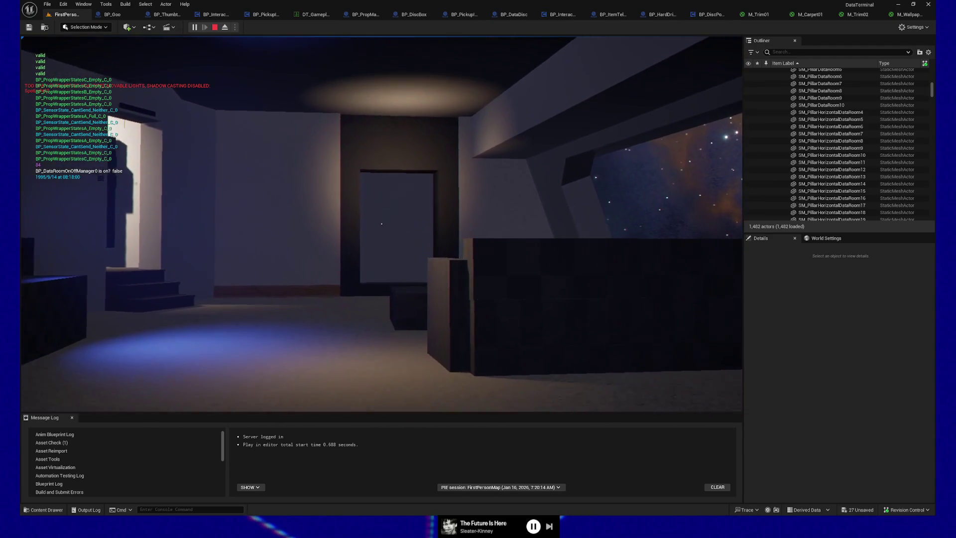
{"action": "key", "text": "s"}
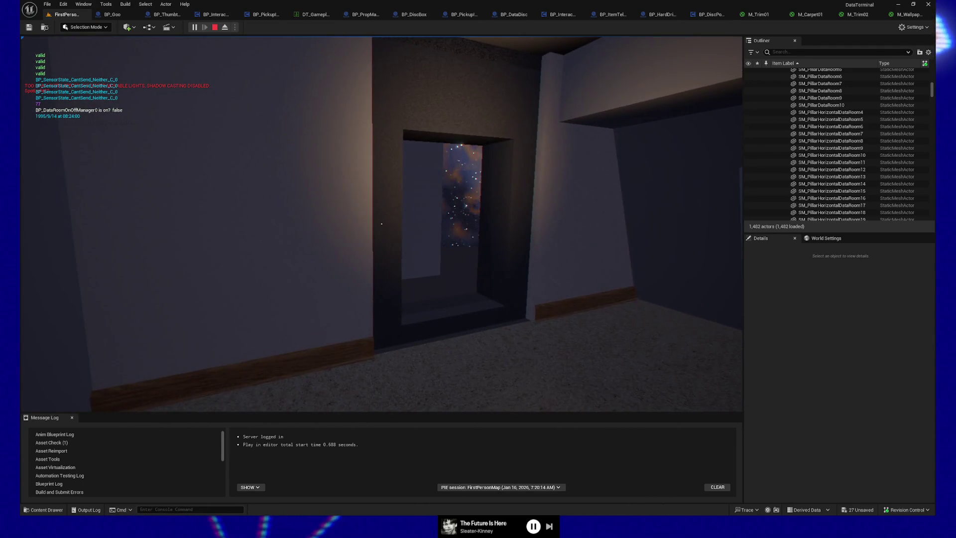
Step: Walk through the lit doorway and down the corridor up to the closed metal door
{"action": "key", "text": "w"}
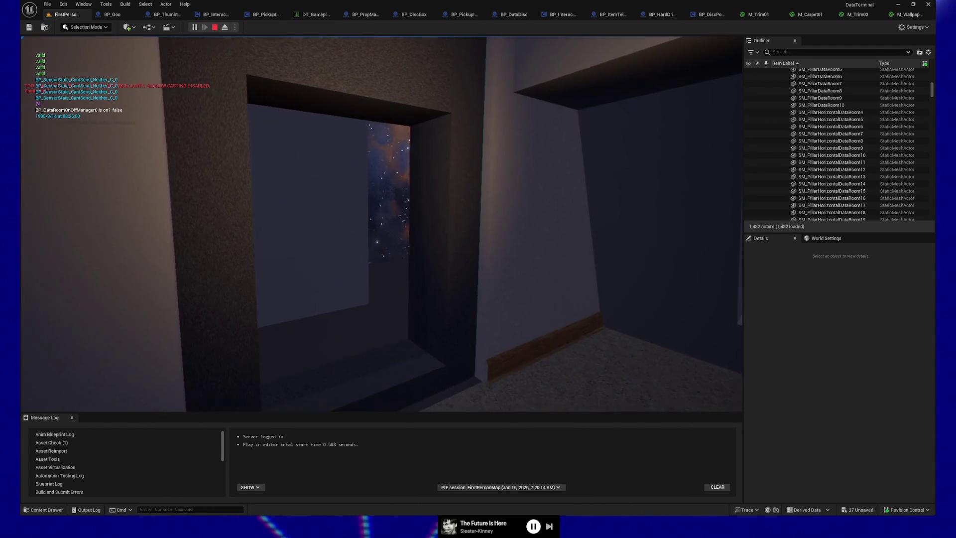
{"action": "key", "text": "s"}
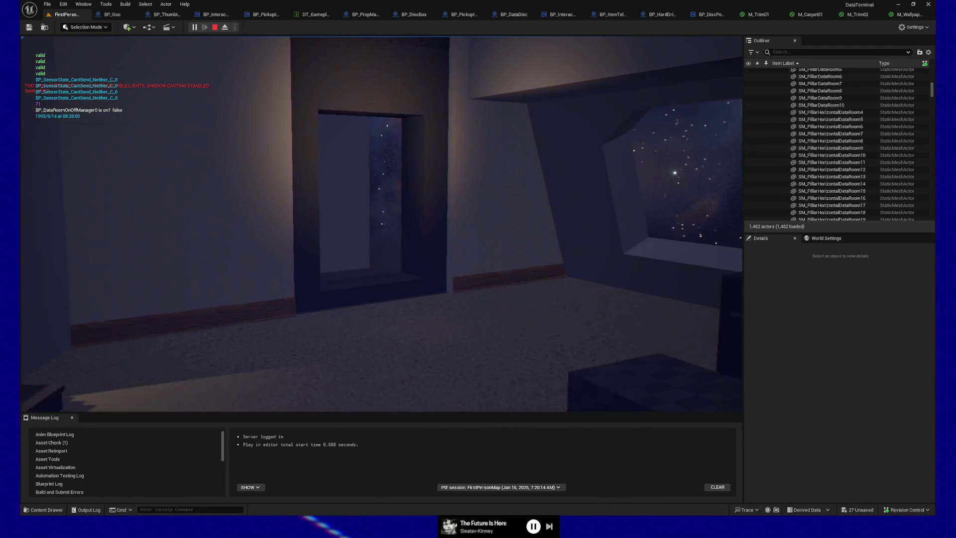
{"action": "key", "text": "s"}
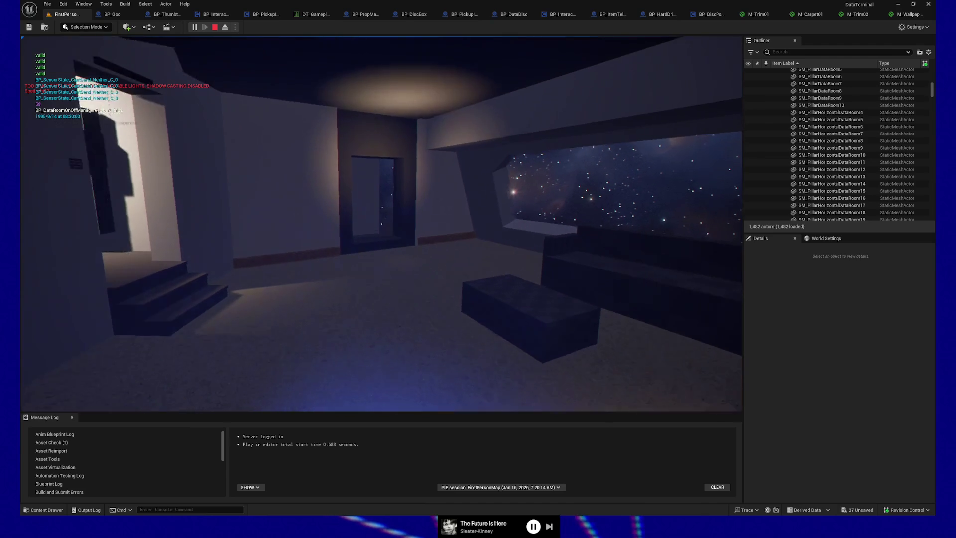
{"action": "key", "text": "w"}
{"action": "key", "text": "w"}
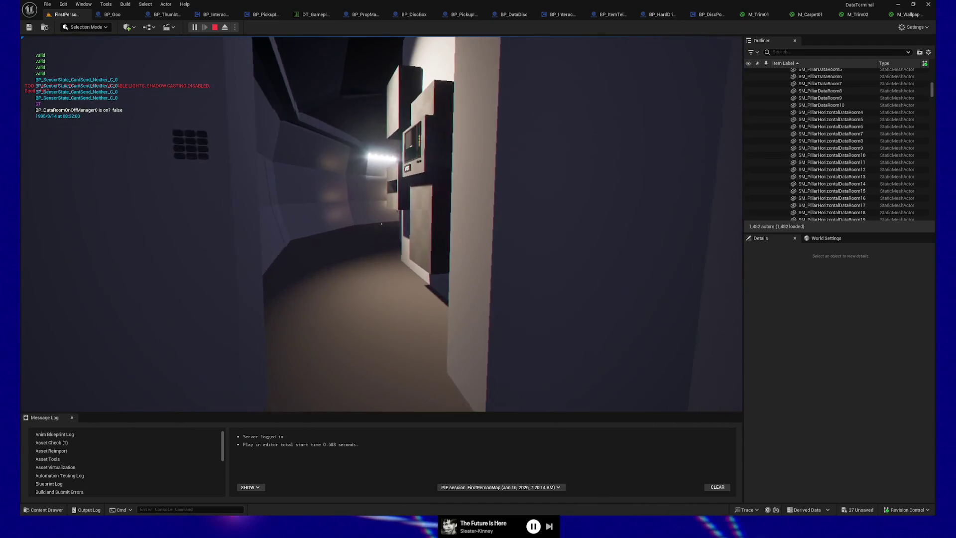
{"action": "key", "text": "w"}
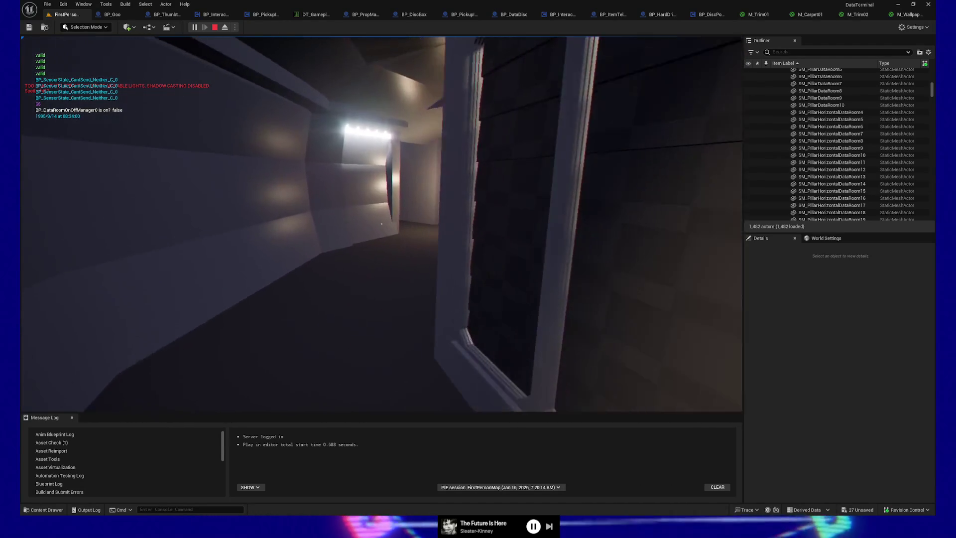
{"action": "key", "text": "w"}
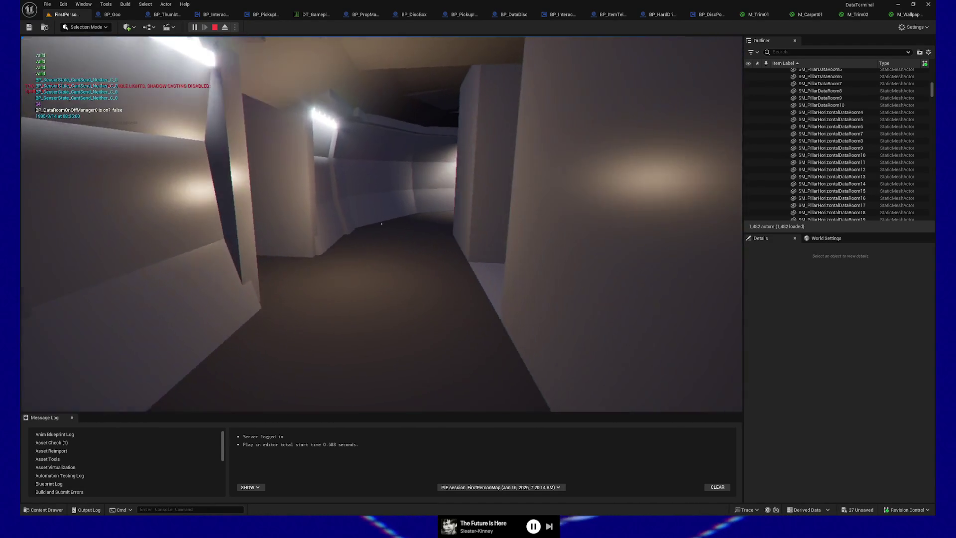
{"action": "key", "text": "w"}
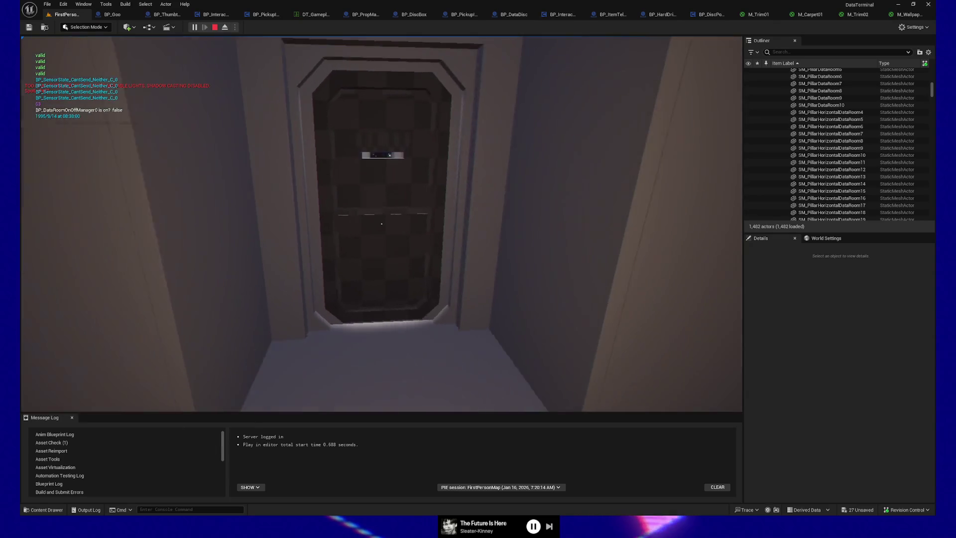
Step: Back away from the metal door and move past the wall terminal toward the stairs
{"action": "key", "text": "s"}
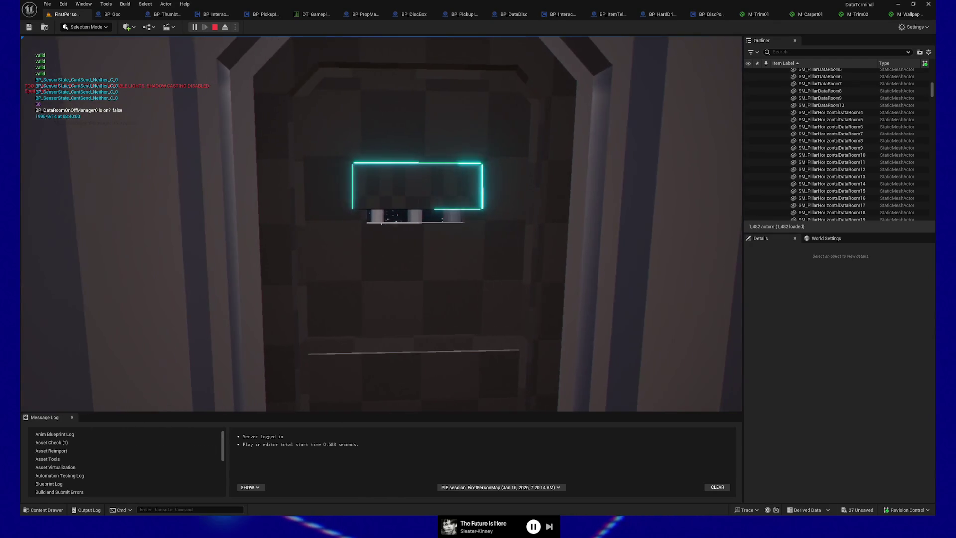
{"action": "key", "text": "s"}
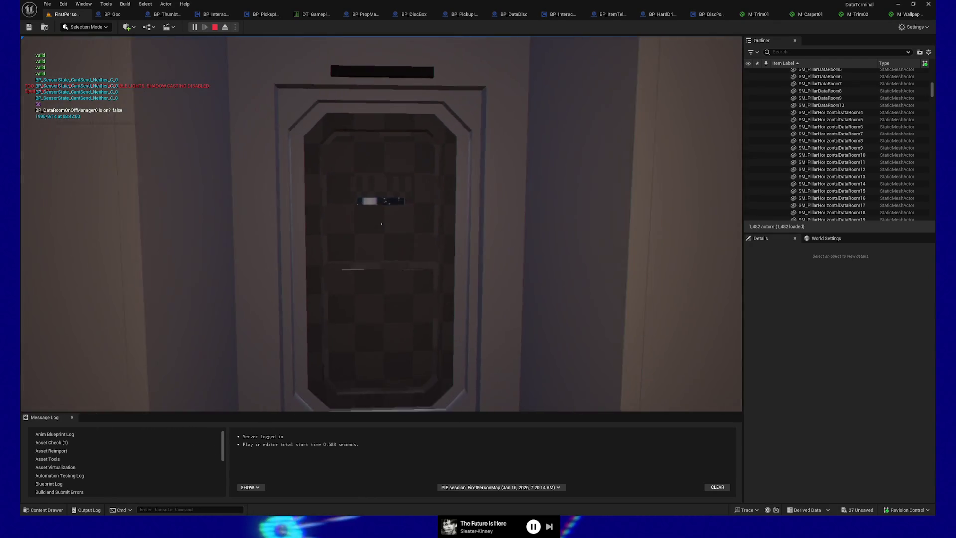
{"action": "key", "text": "s"}
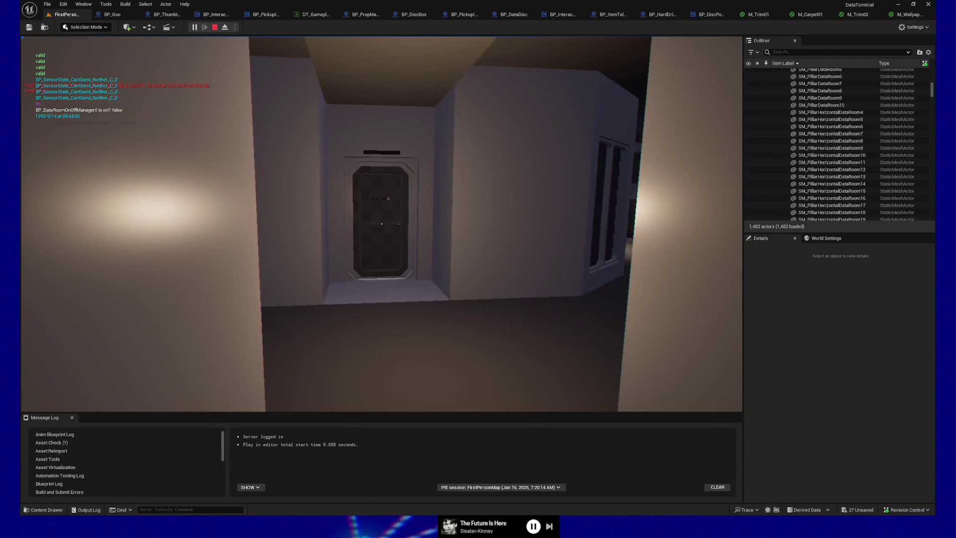
{"action": "key", "text": "d"}
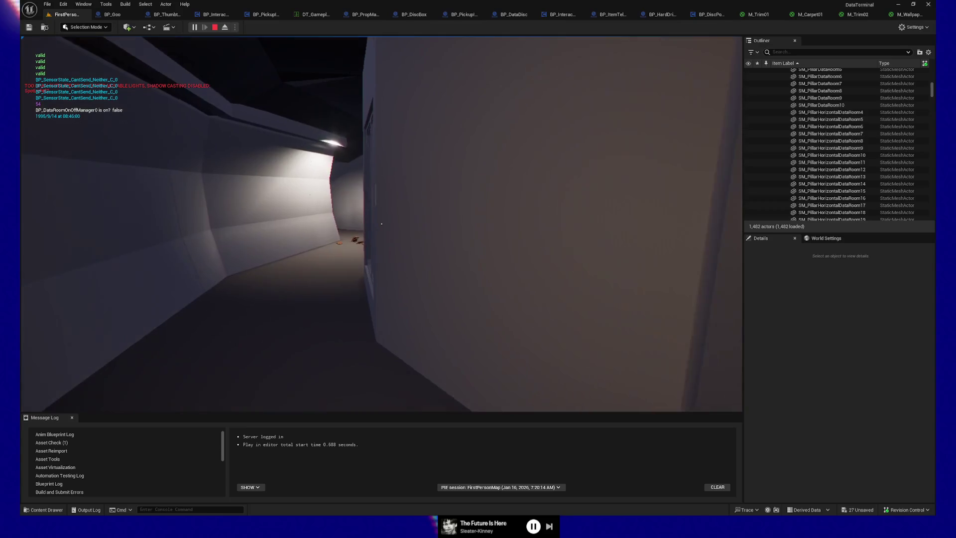
{"action": "key", "text": "d"}
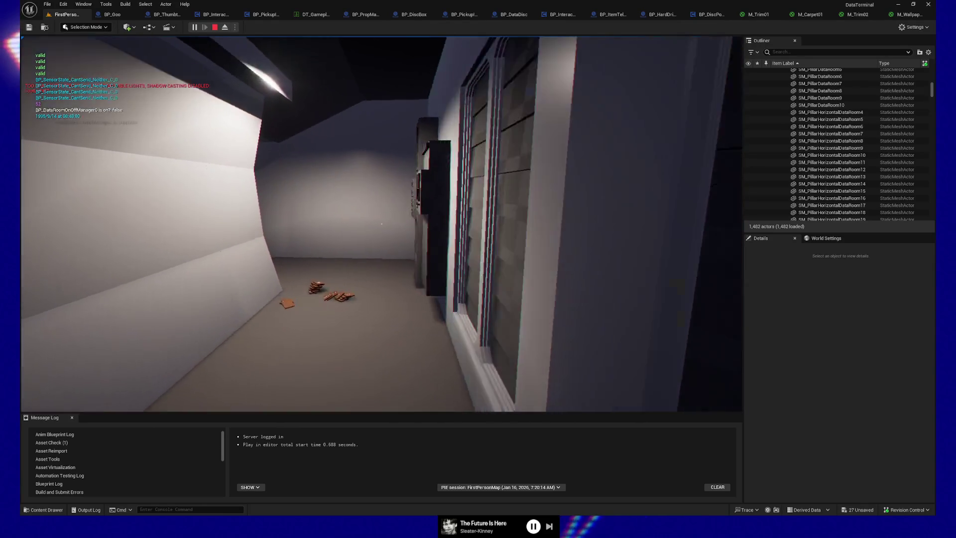
{"action": "key", "text": "a"}
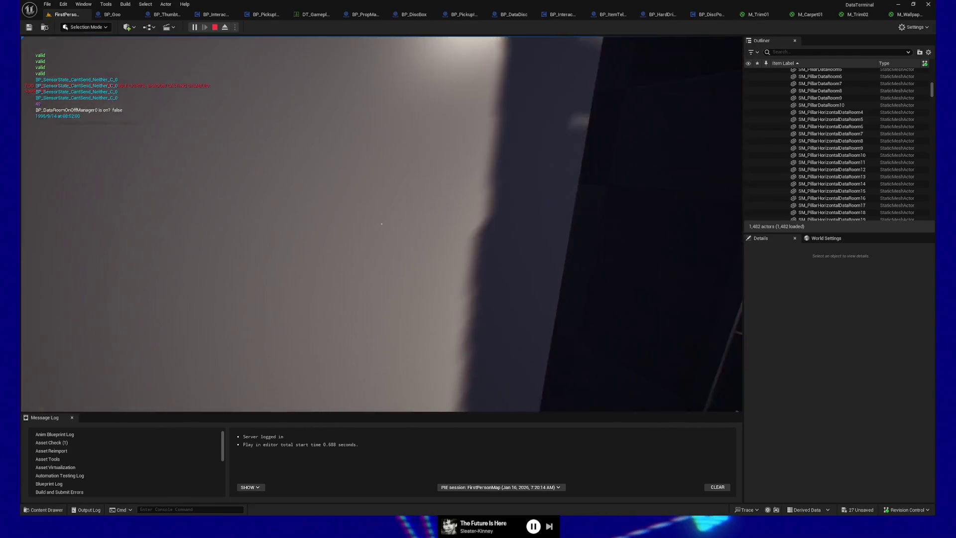
{"action": "key", "text": "w"}
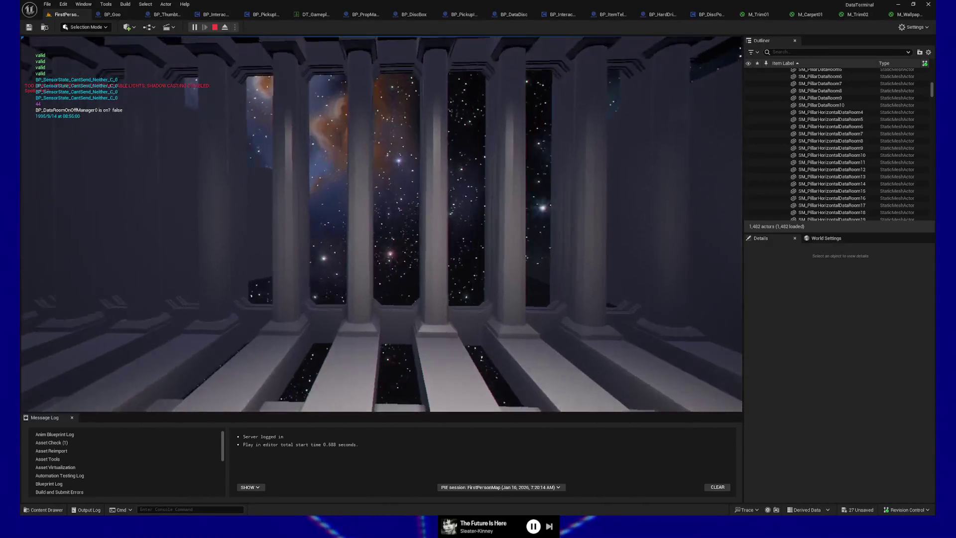
Step: Approach and retreat from the pillars, looking up at their tops and down at the floor slats
{"action": "key", "text": "w"}
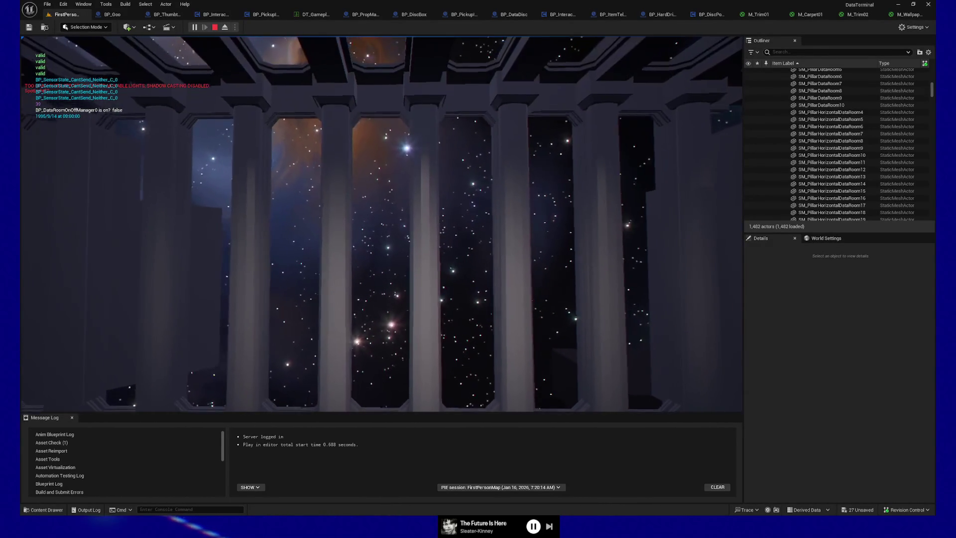
{"action": "key", "text": "s"}
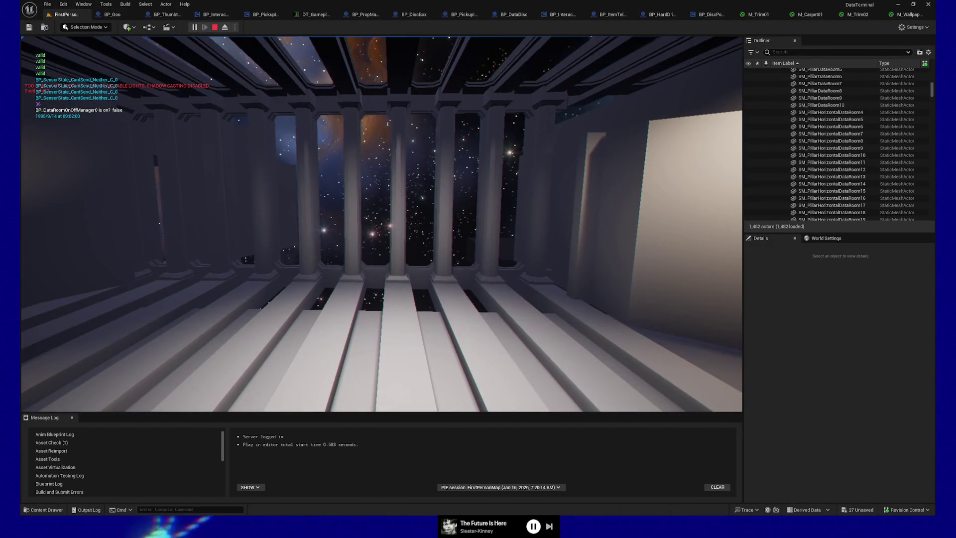
{"action": "key", "text": "w"}
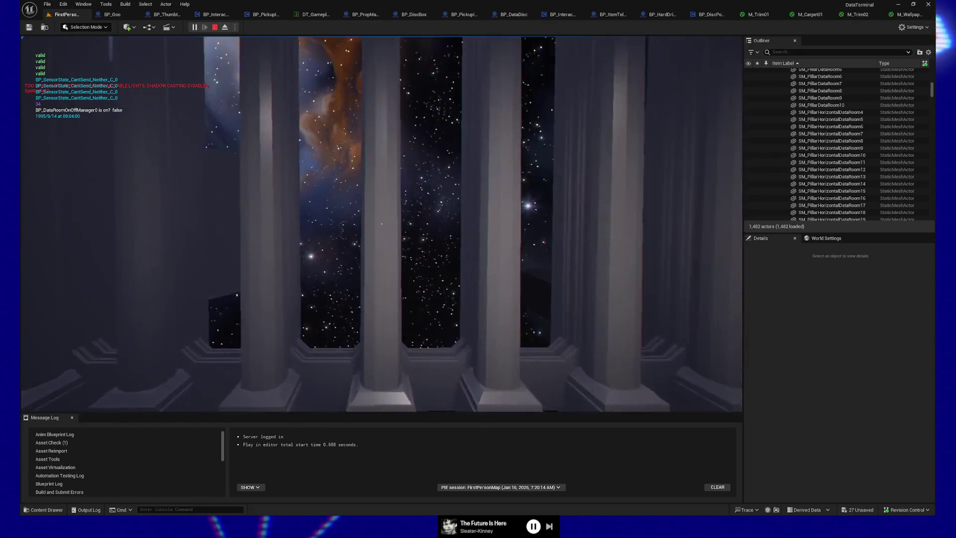
{"action": "key", "text": "s"}
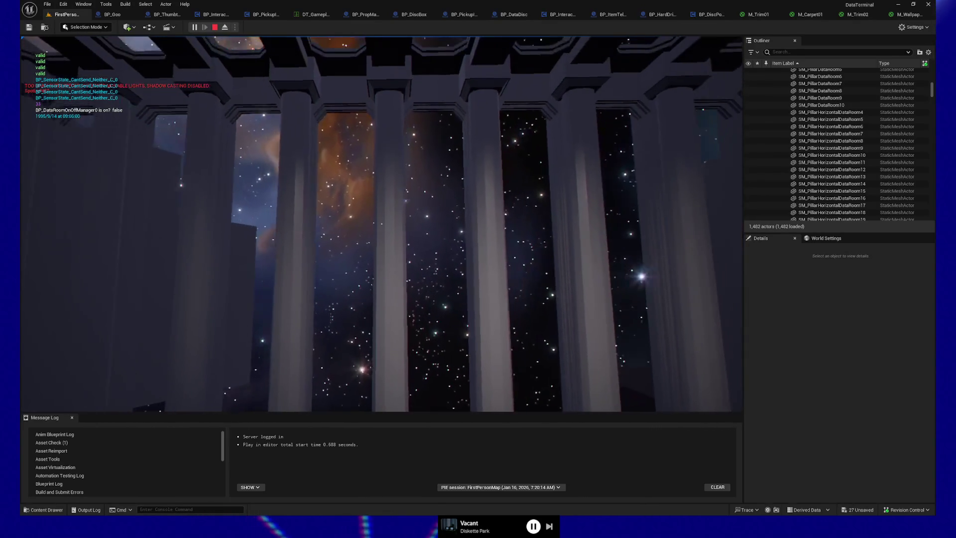
{"action": "key", "text": "w"}
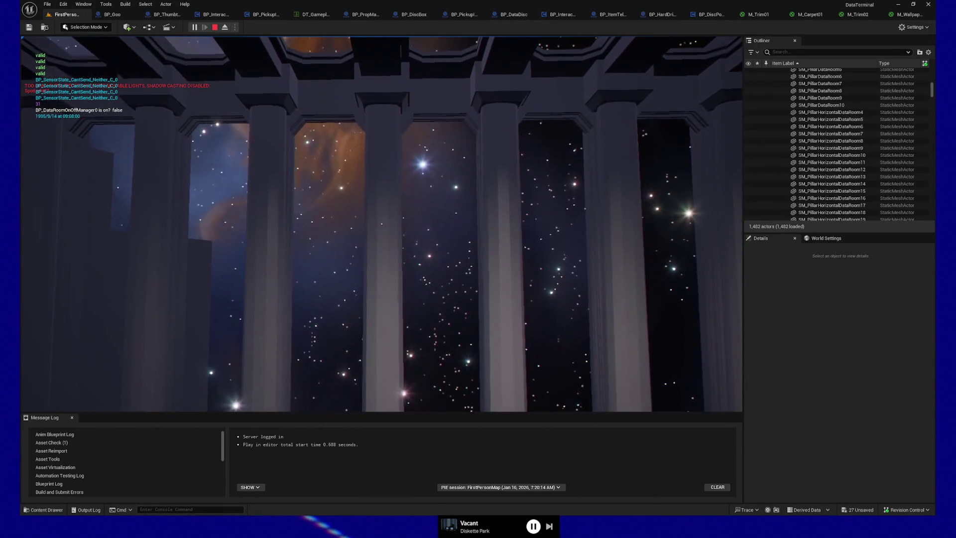
{"action": "key", "text": "s"}
{"action": "key", "text": "w"}
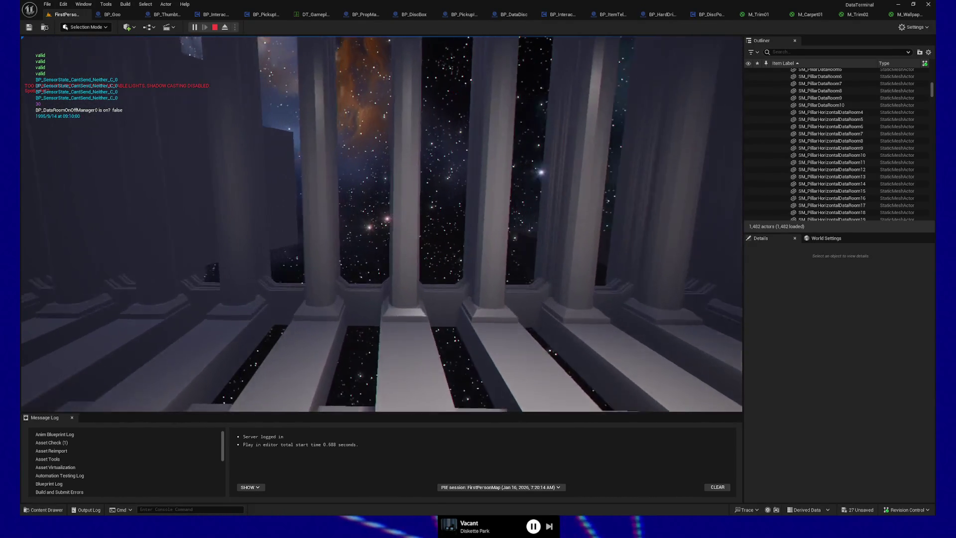
Step: Step into the gap between pillars, then pause the game and quit Play-In-Editor
{"action": "key", "text": "w"}
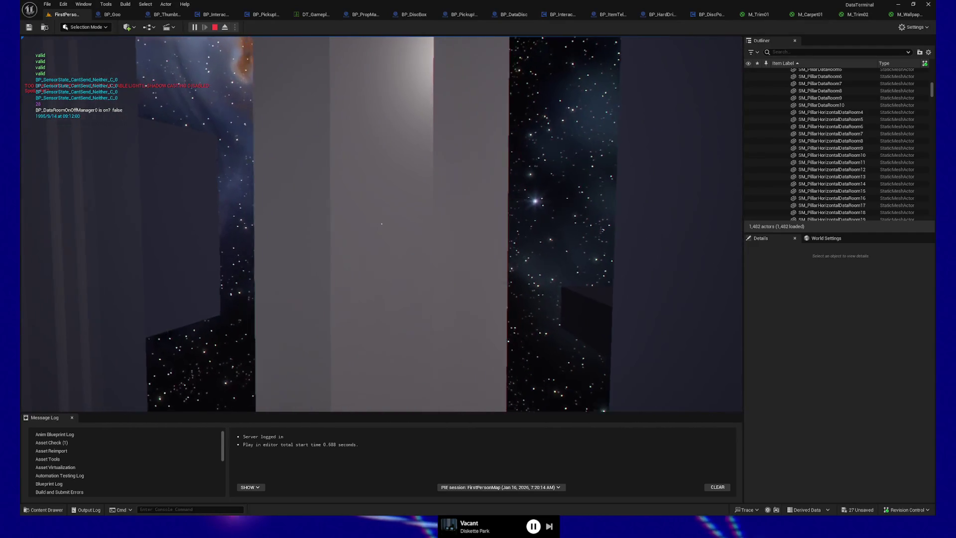
{"action": "key", "text": "s"}
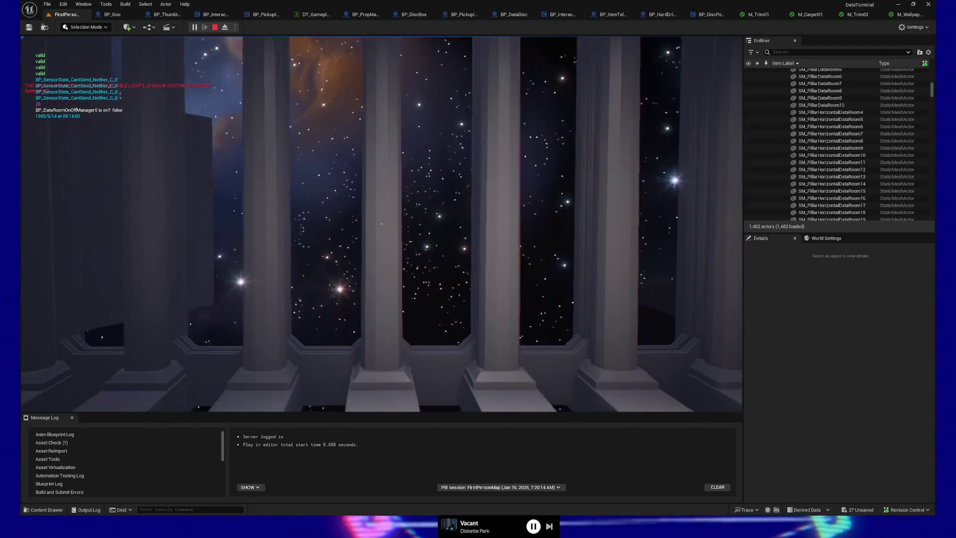
{"action": "key", "text": "w"}
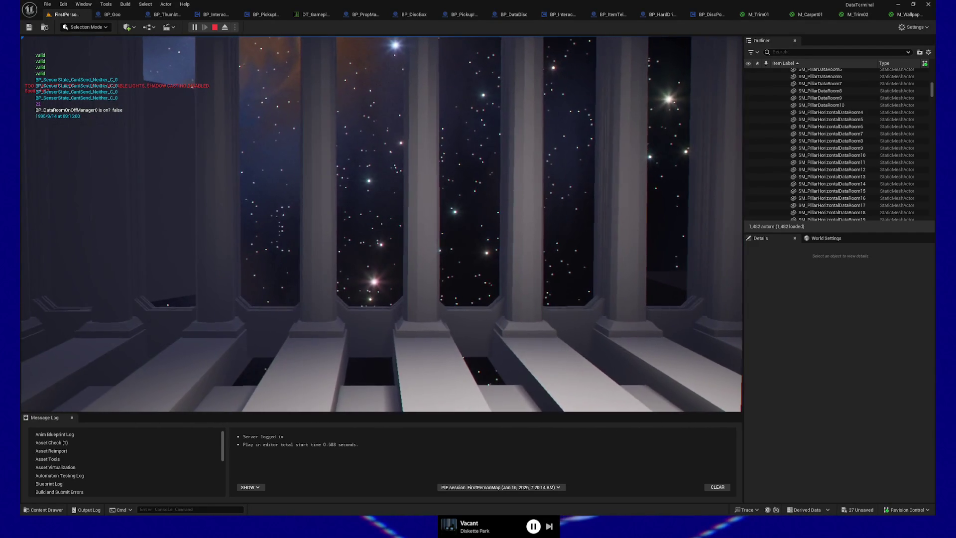
{"action": "key", "text": "Escape"}
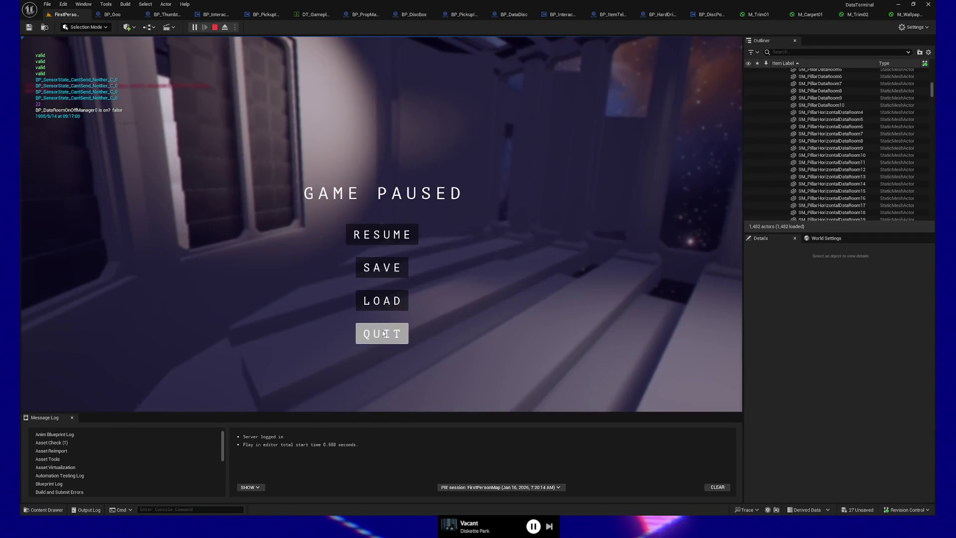
{"action": "left_click", "coordinate": [385, 333]}
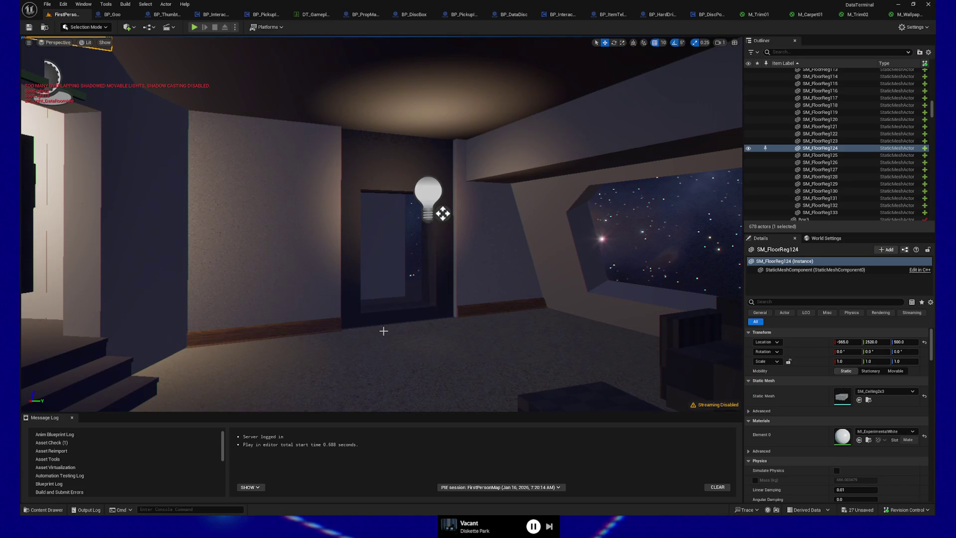
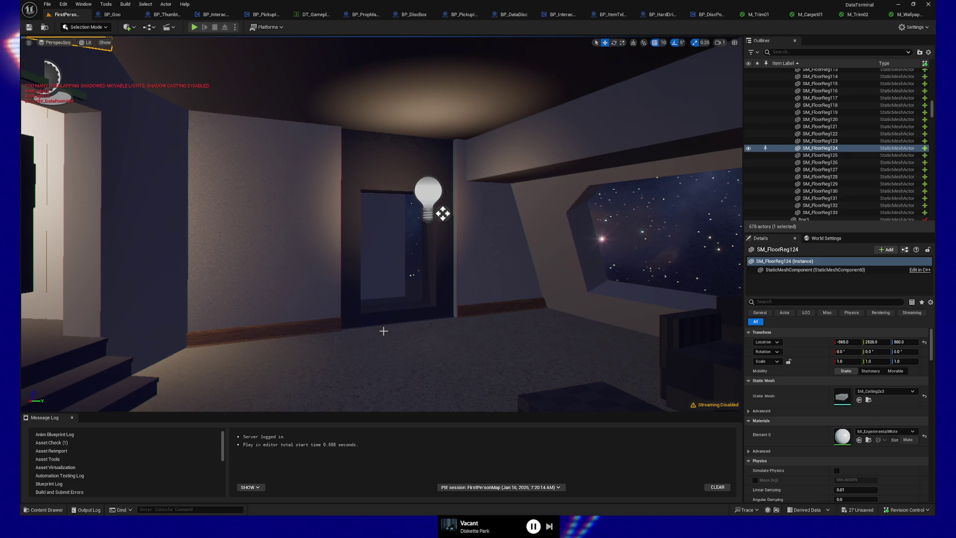
Step: Tilt the Unreal viewport up to the ceiling mesh and clear its selection
{"action": "mouse_move", "coordinate": [312, 313]}
{"action": "left_mouse_down"}
{"action": "mouse_move", "coordinate": [491, 333]}
{"action": "mouse_move", "coordinate": [336, 326]}
{"action": "left_mouse_up"}
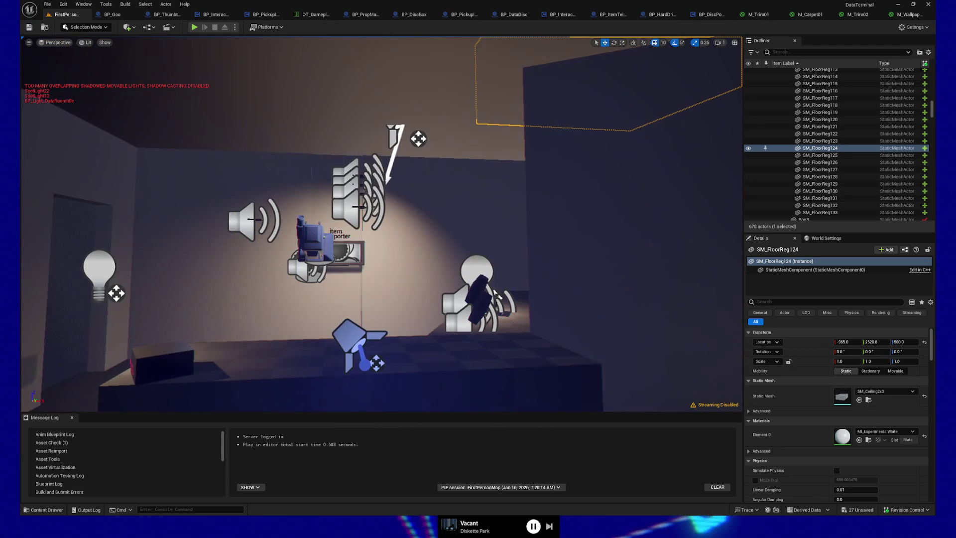
{"action": "key", "text": "Escape"}
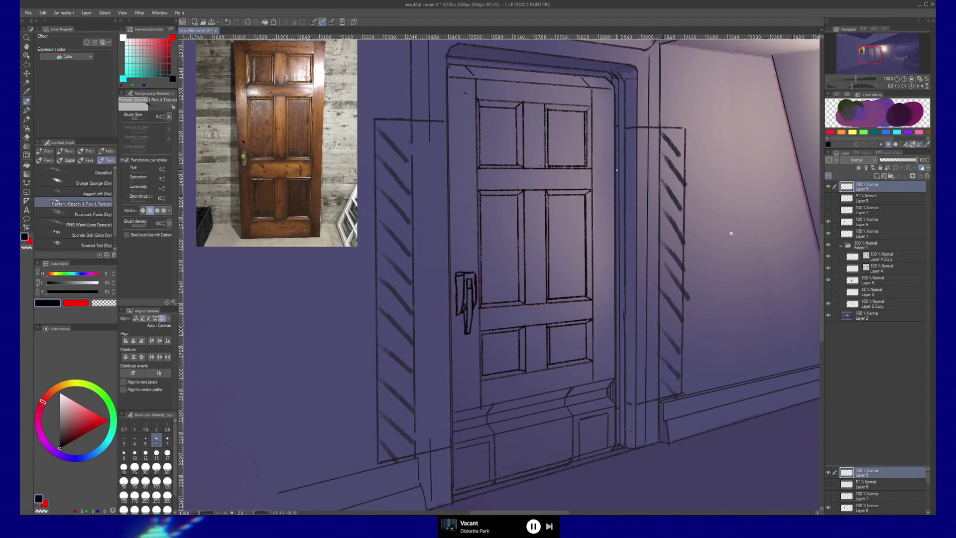
Step: Duplicate line-art Layer 9 and hide the original
{"action": "left_click_drag", "start_coordinate": [569, 249], "coordinate": [539, 252]}
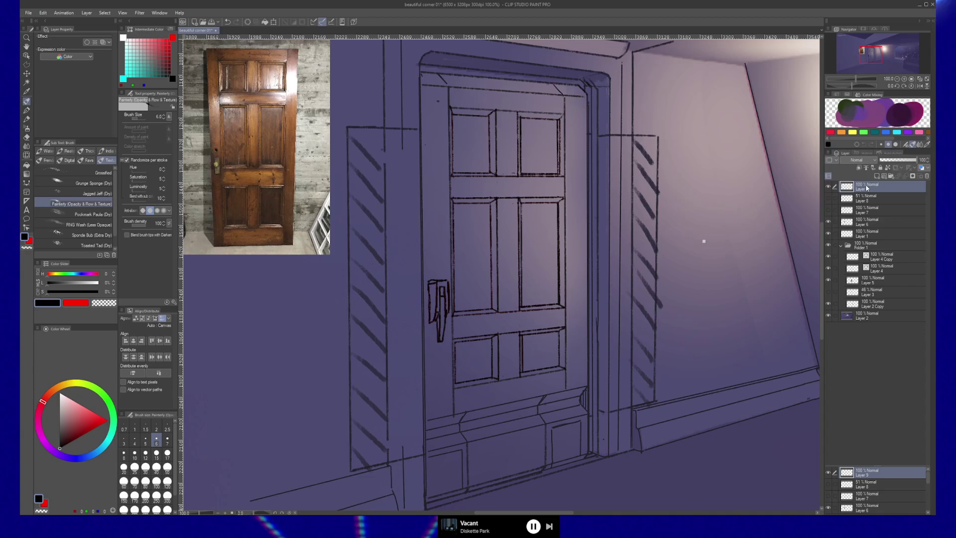
{"action": "key", "text": "ctrl+j"}
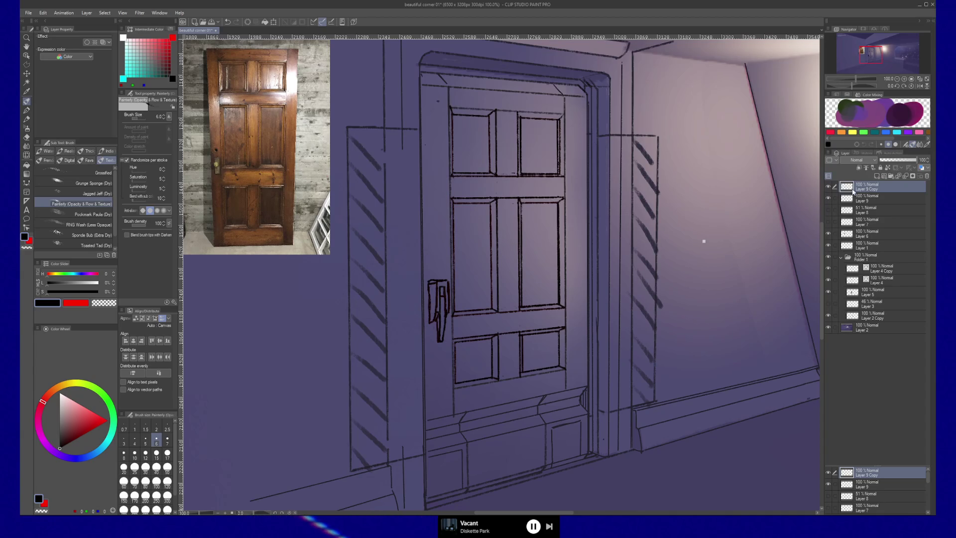
{"action": "left_click", "coordinate": [828, 199]}
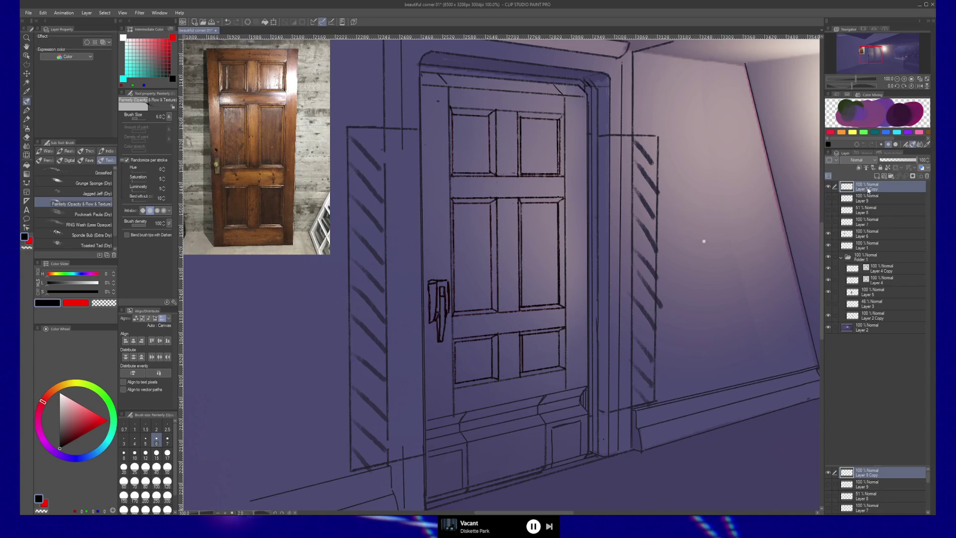
Step: Erase the right ends of the door's middle-rail lines
{"action": "key", "text": "e"}
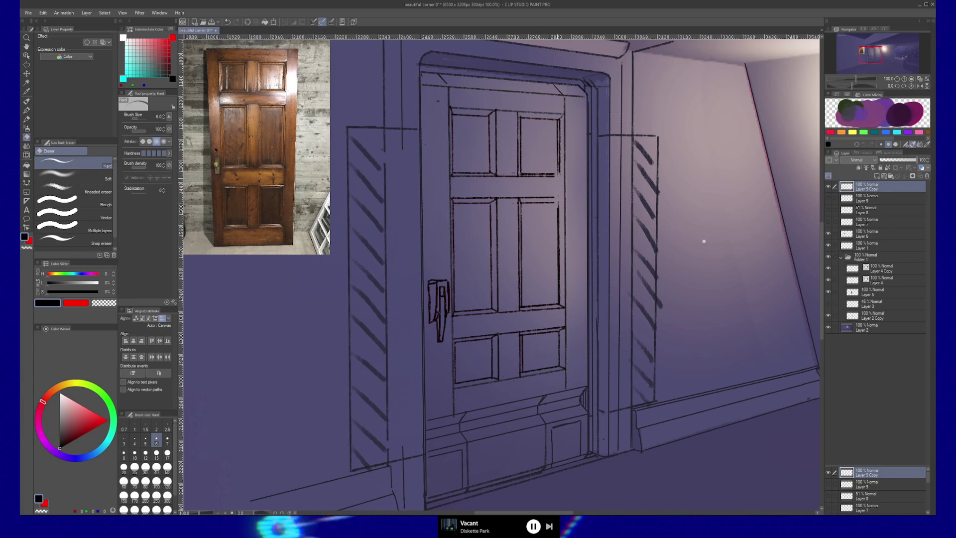
{"action": "left_click_drag", "start_coordinate": [554, 176], "coordinate": [551, 193]}
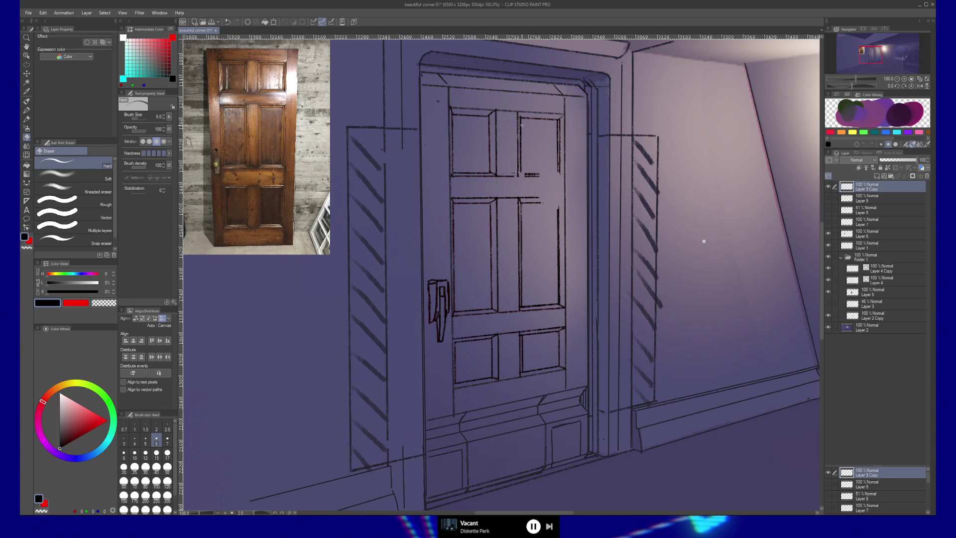
{"action": "key", "text": "m"}
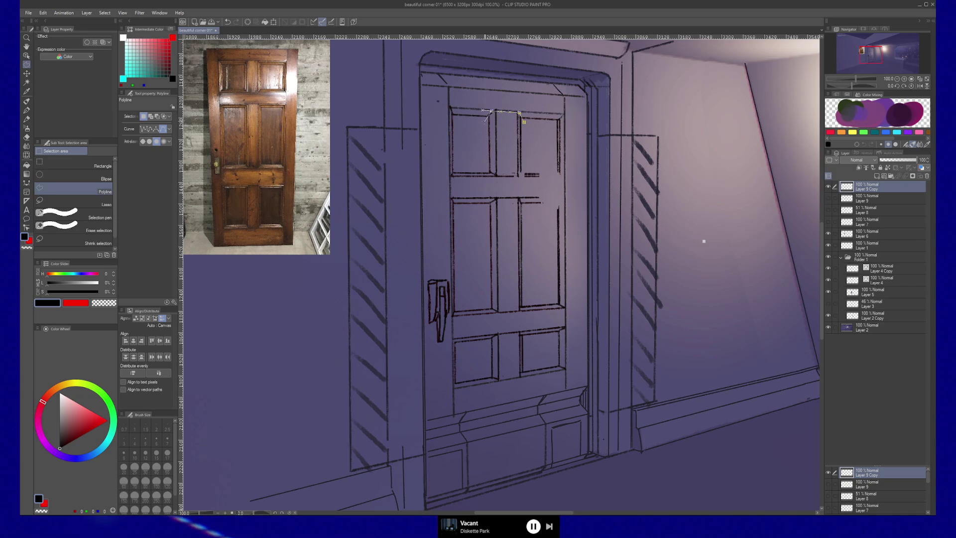
Step: Polyline-select the door's upper panels and delete the inner panel lines inside the selection
{"action": "left_click", "coordinate": [485, 124]}
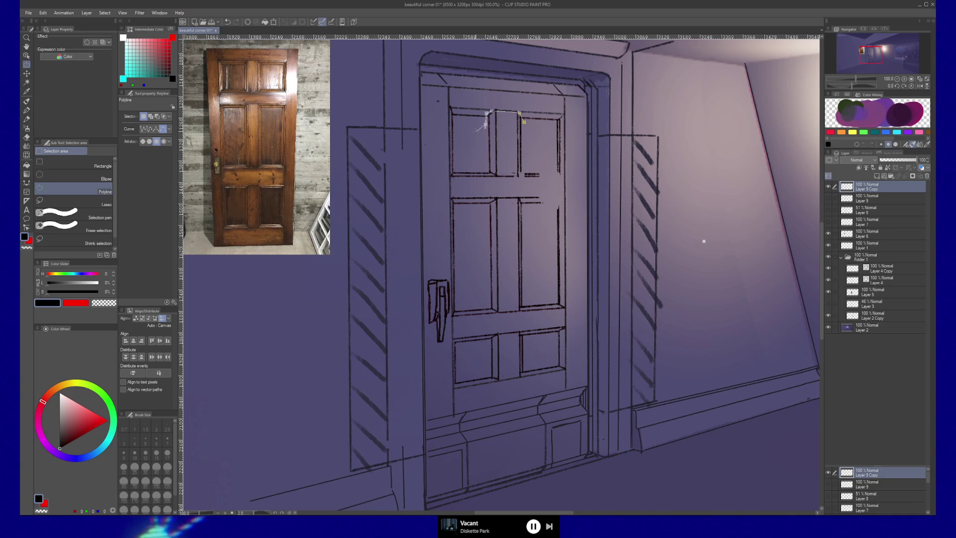
{"action": "left_click", "coordinate": [455, 170]}
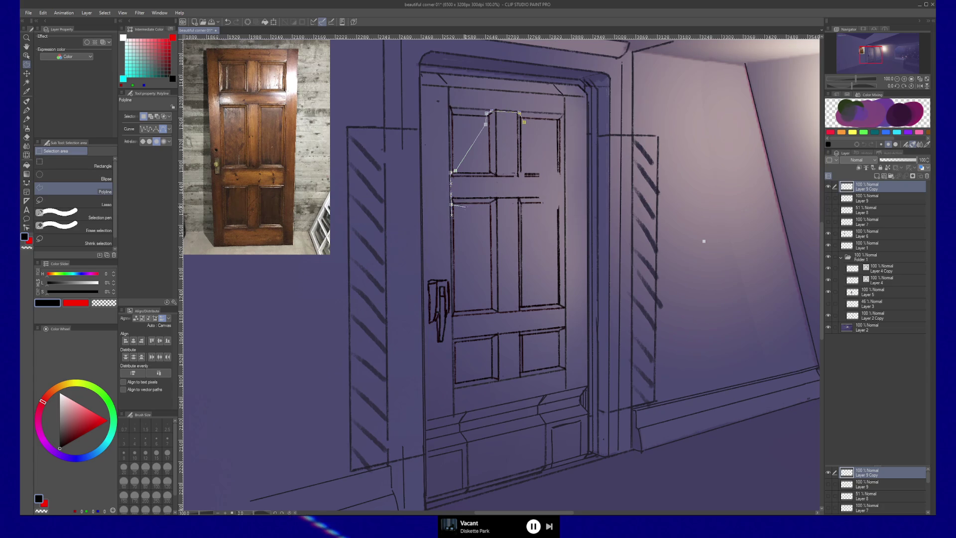
{"action": "left_click", "coordinate": [464, 273]}
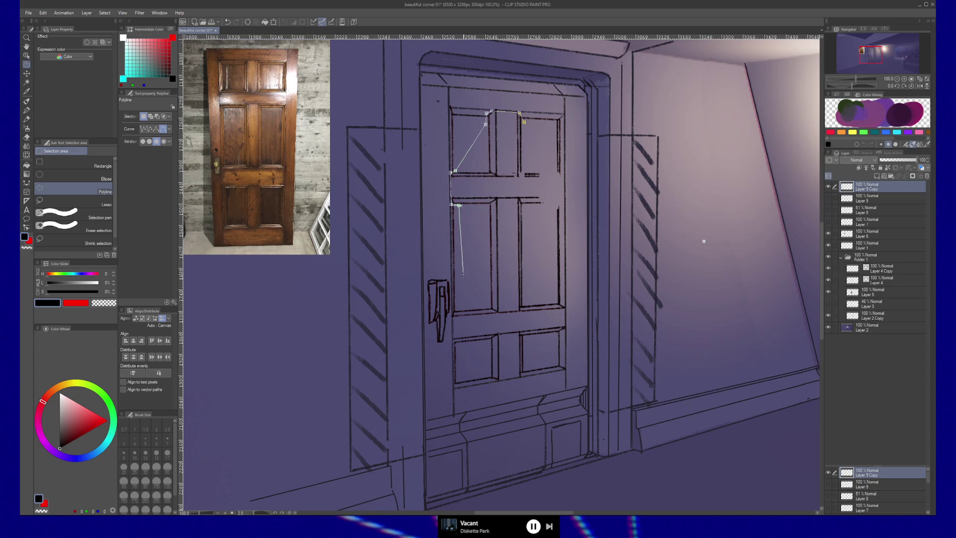
{"action": "left_click", "coordinate": [456, 309]}
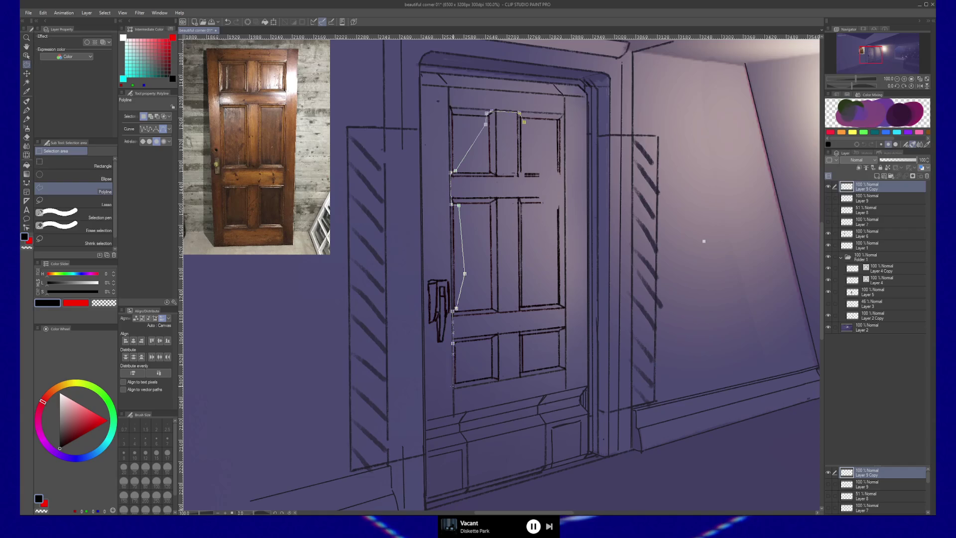
{"action": "left_click", "coordinate": [454, 386]}
{"action": "left_click", "coordinate": [457, 319]}
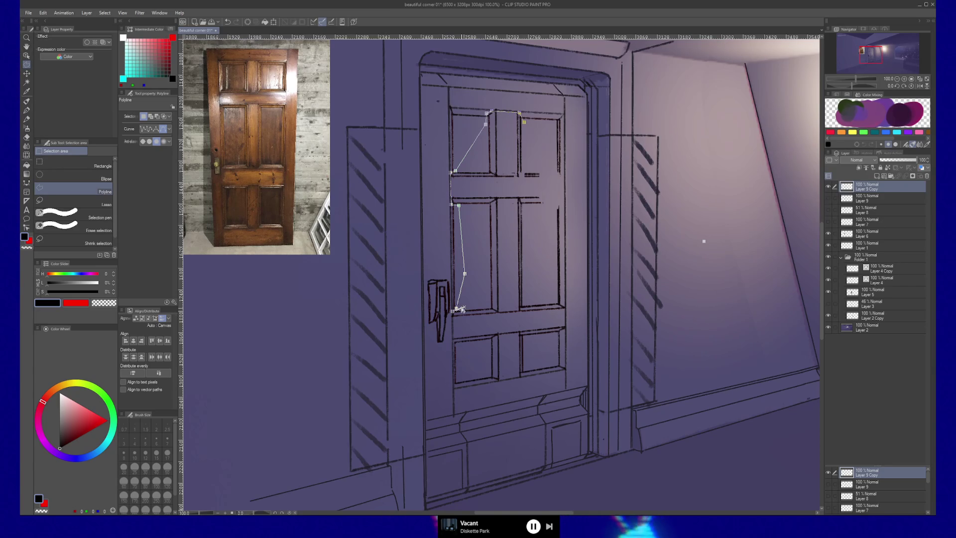
{"action": "key", "text": "ctrl"}
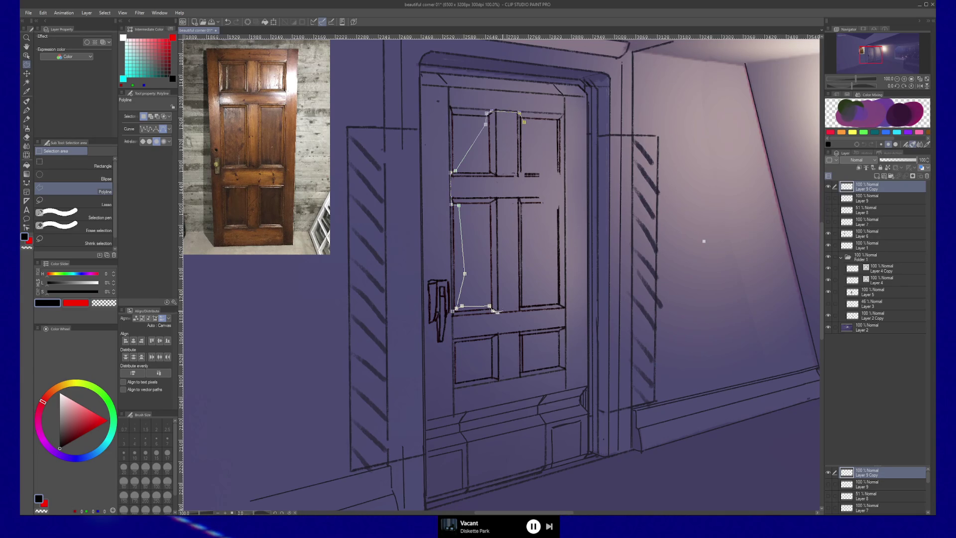
{"action": "left_click", "coordinate": [556, 301]}
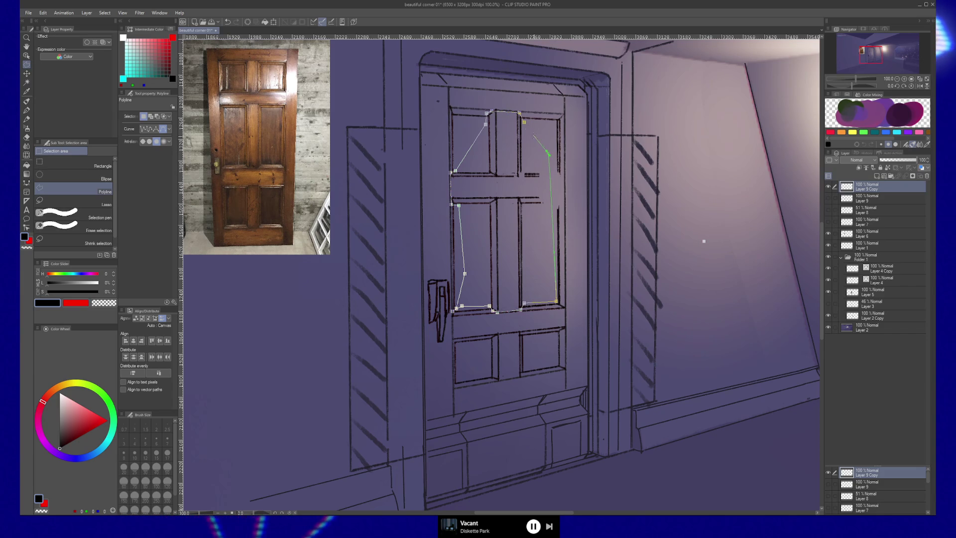
{"action": "double_click", "coordinate": [549, 154]}
{"action": "key", "text": "Delete"}
{"action": "key", "text": "ctrl+d"}
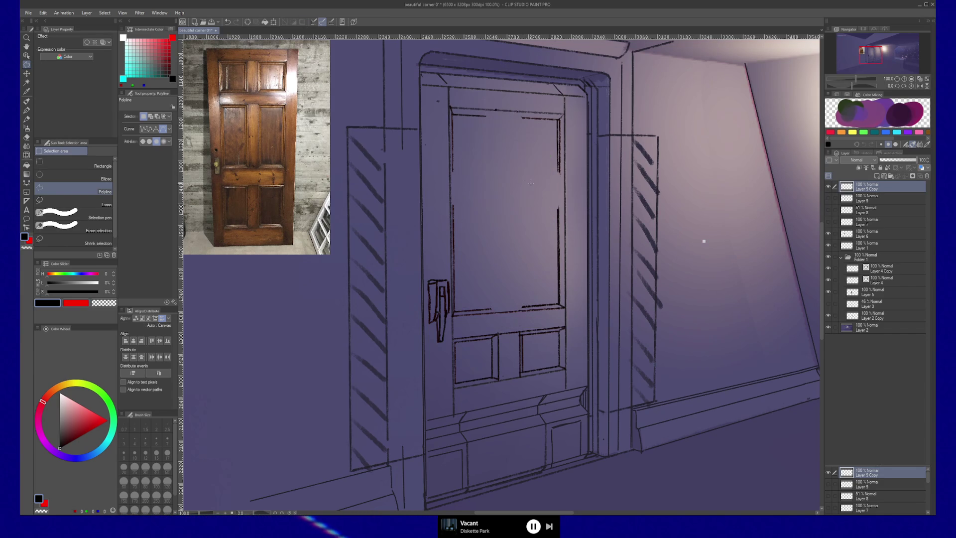
{"action": "key", "text": "b"}
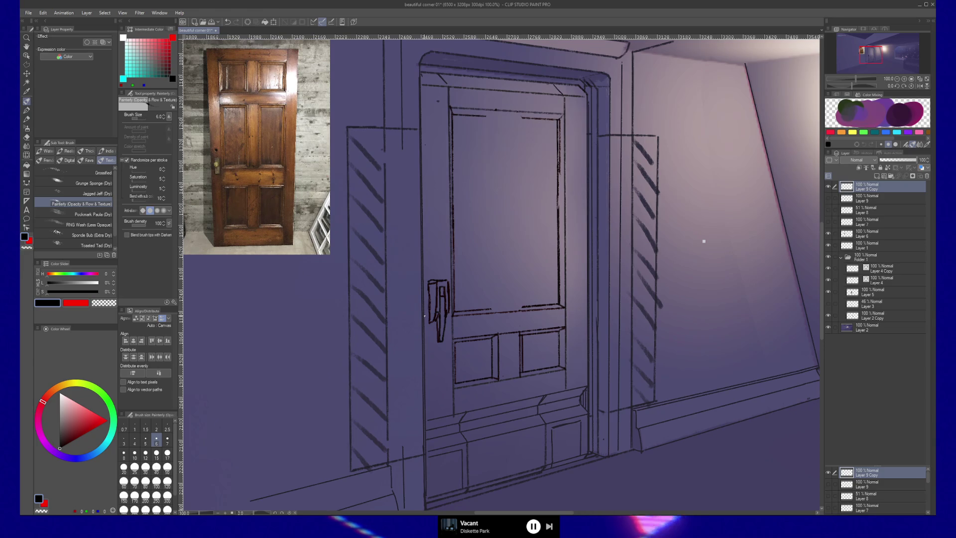
Step: Touch up the upper panel's top, bottom and right edges with straight strokes
{"action": "left_click", "coordinate": [454, 116], "text": "shift"}
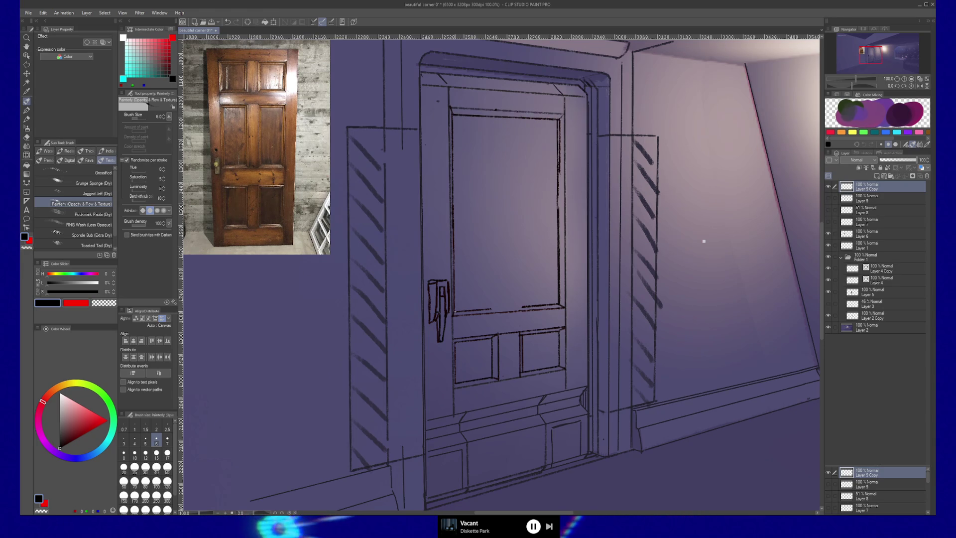
{"action": "left_click", "coordinate": [469, 308], "text": "shift"}
{"action": "left_click", "coordinate": [455, 311], "text": "shift"}
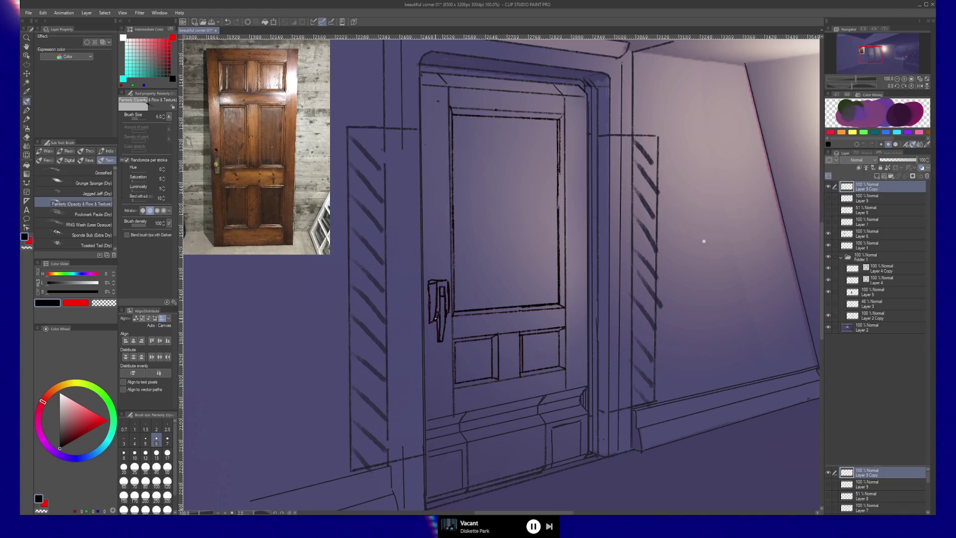
{"action": "key", "text": "c"}
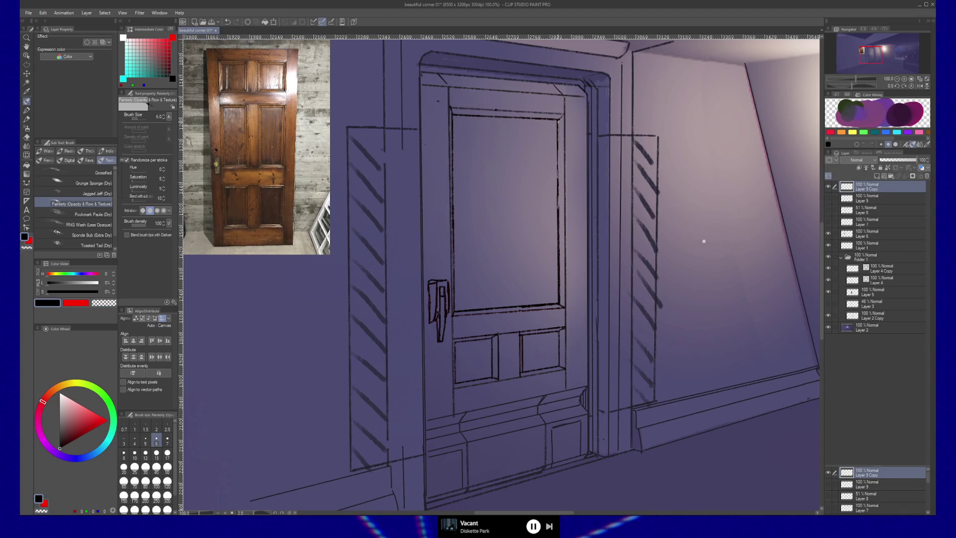
{"action": "left_click_drag", "start_coordinate": [558, 183], "coordinate": [558, 319]}
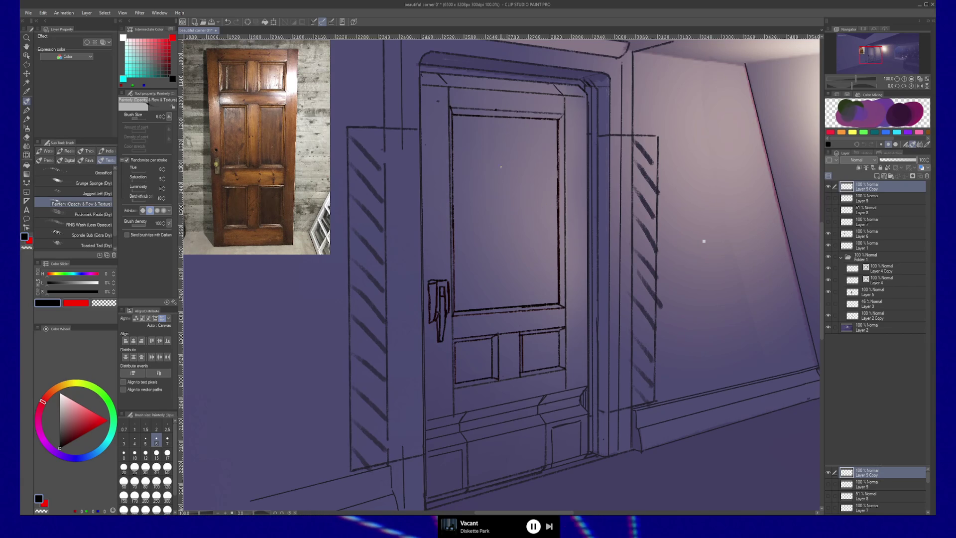
Step: Try cross-shaped window bars, undo them, and settle on one vertical centre line
{"action": "left_click_drag", "start_coordinate": [507, 121], "coordinate": [506, 304]}
{"action": "left_click_drag", "start_coordinate": [466, 136], "coordinate": [467, 298]}
{"action": "left_click_drag", "start_coordinate": [460, 248], "coordinate": [560, 245]}
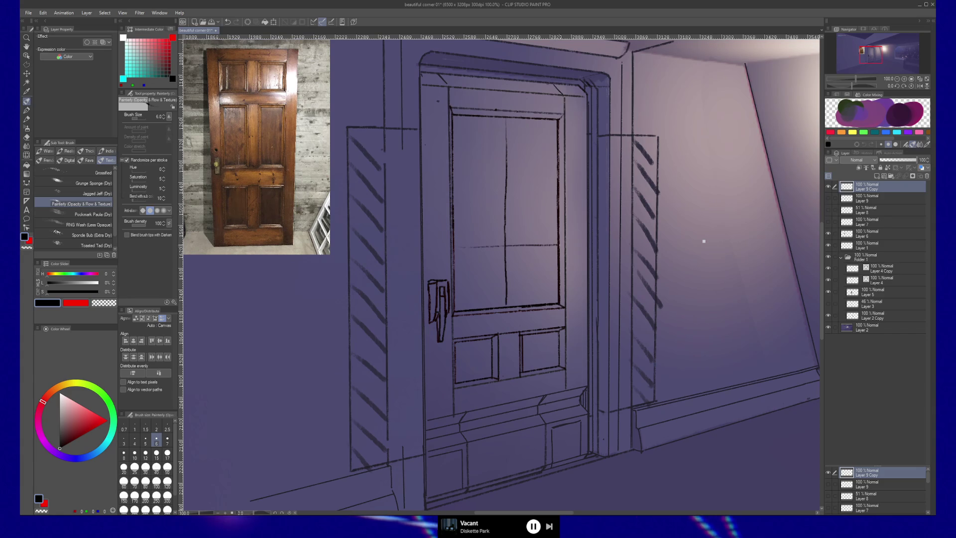
{"action": "left_click_drag", "start_coordinate": [463, 174], "coordinate": [557, 170]}
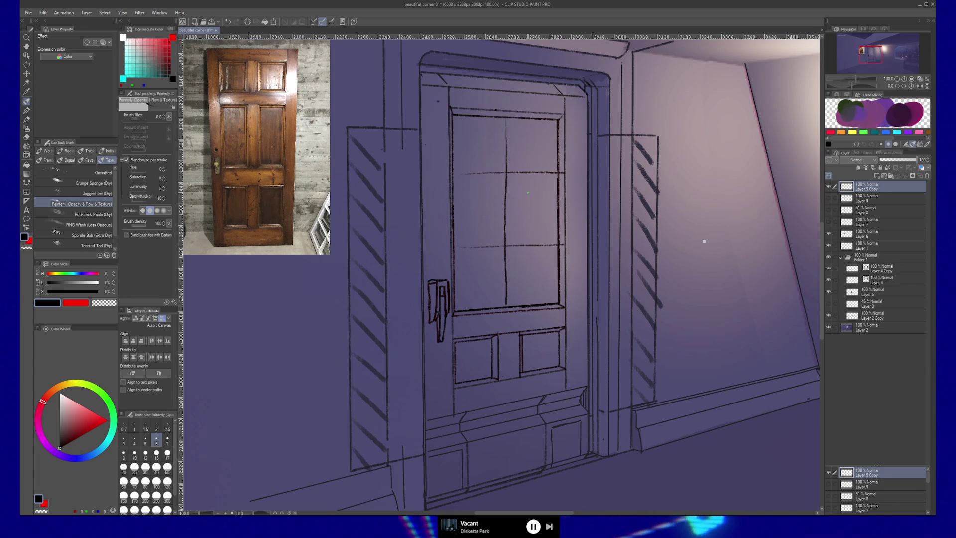
{"action": "key", "text": "ctrl+z"}
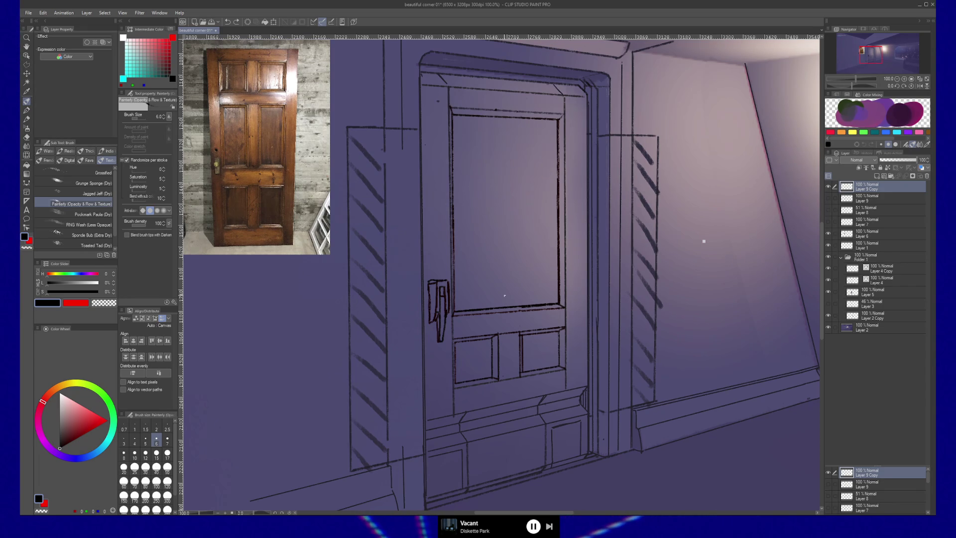
{"action": "left_click_drag", "start_coordinate": [513, 308], "coordinate": [512, 112]}
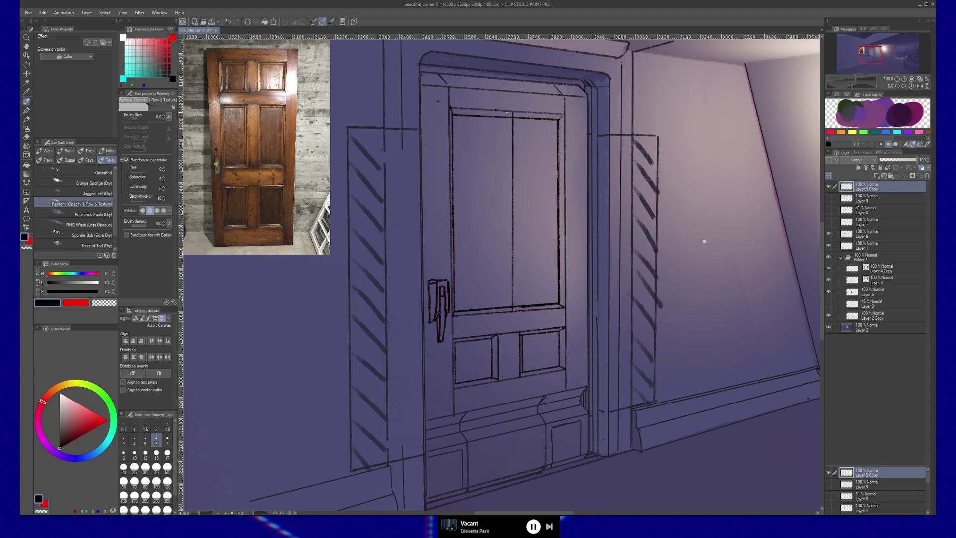
{"action": "left_click", "coordinate": [504, 311], "text": "shift"}
{"action": "key", "text": "ctrl+z"}
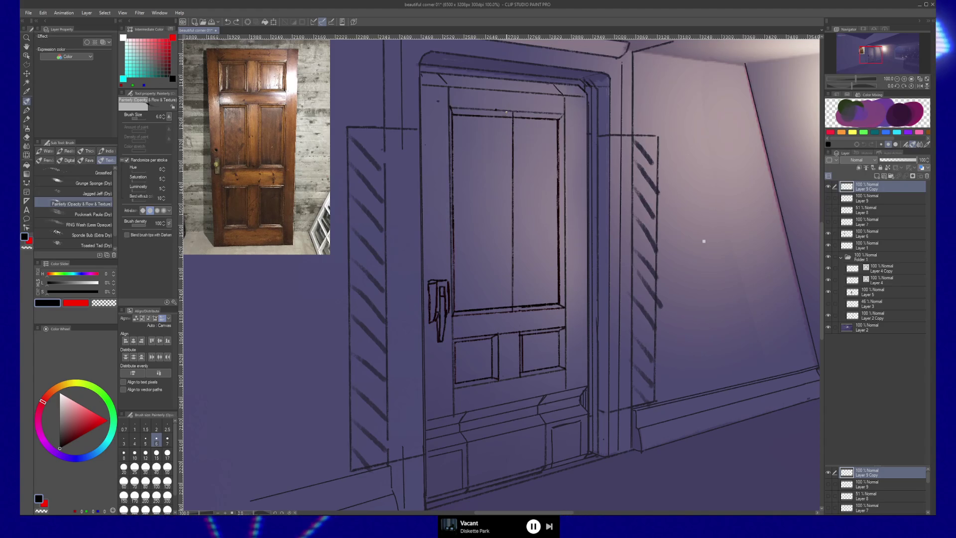
{"action": "left_click", "coordinate": [507, 315], "text": "shift"}
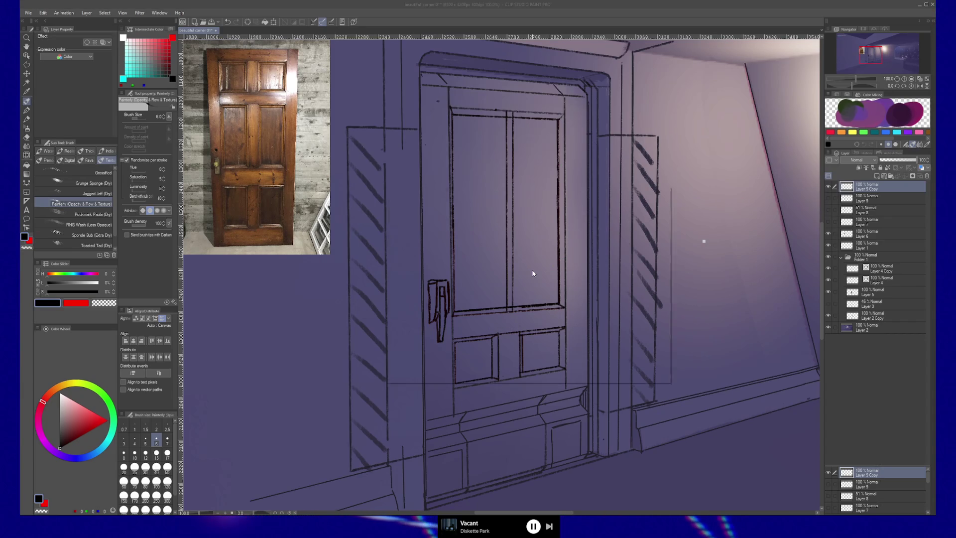
Step: Add a new raster layer, Layer 10, and switch the drawing colour to red
{"action": "key", "text": "ctrl+shift+n"}
{"action": "left_click", "coordinate": [652, 213]}
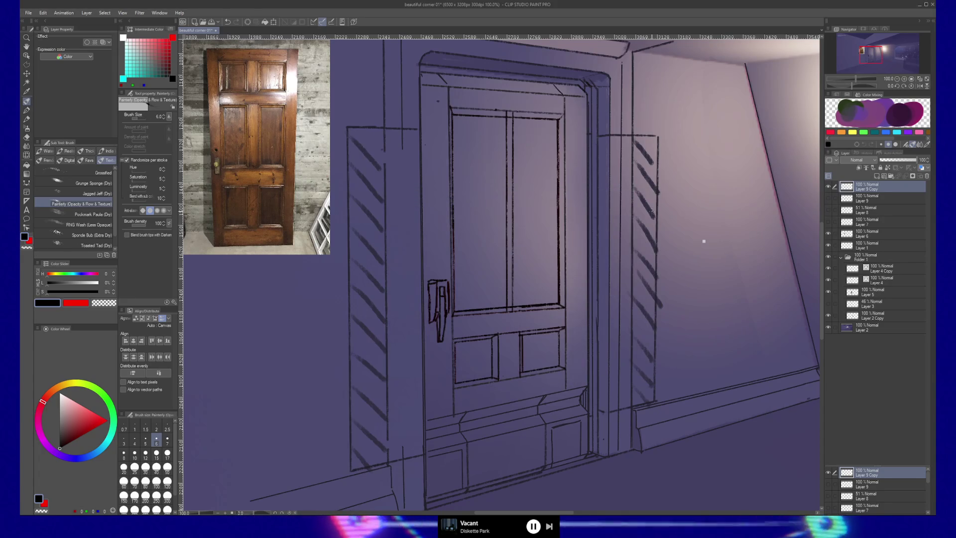
{"action": "key", "text": "x"}
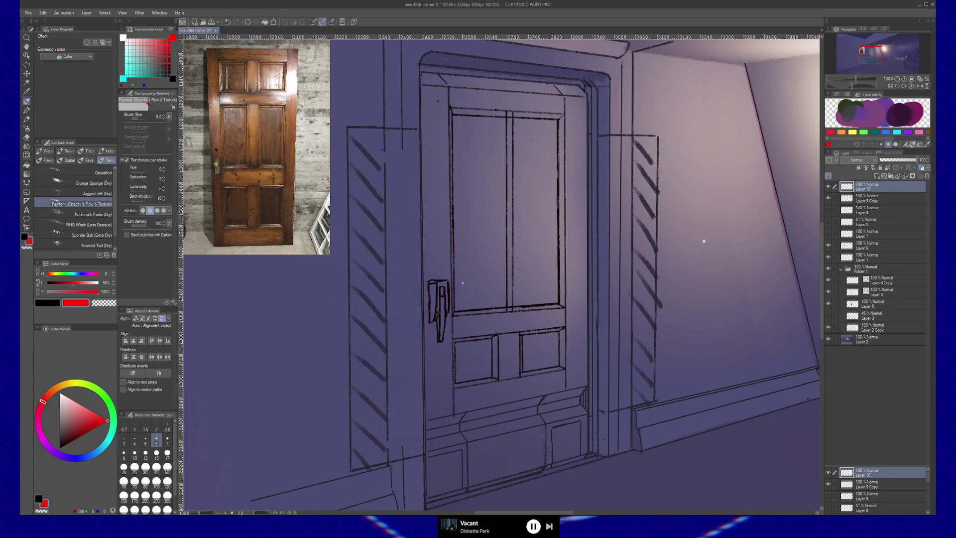
Step: Draw red corner-to-corner diagonals and a centre horizontal across the window
{"action": "left_click", "coordinate": [563, 114], "text": "shift"}
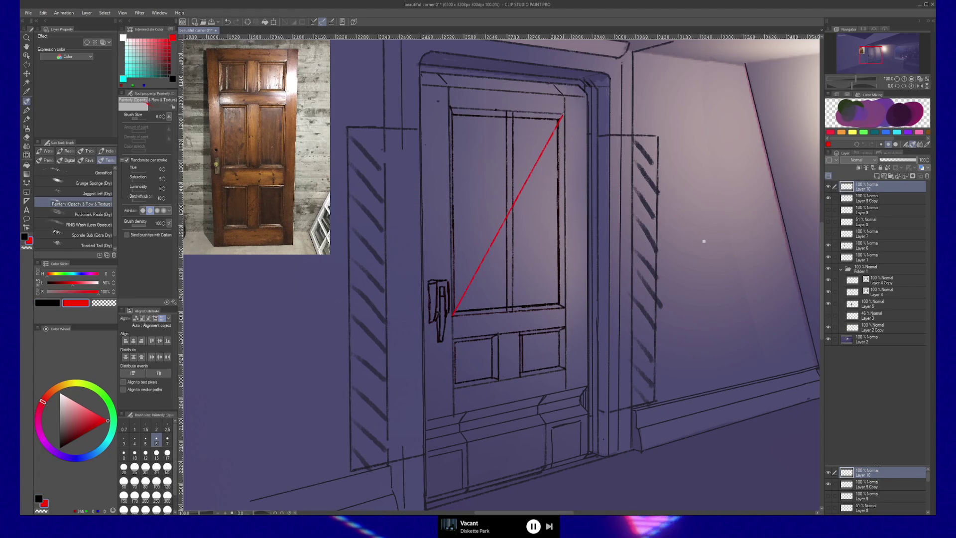
{"action": "left_click", "coordinate": [450, 106]}
{"action": "left_click", "coordinate": [565, 308], "text": "shift"}
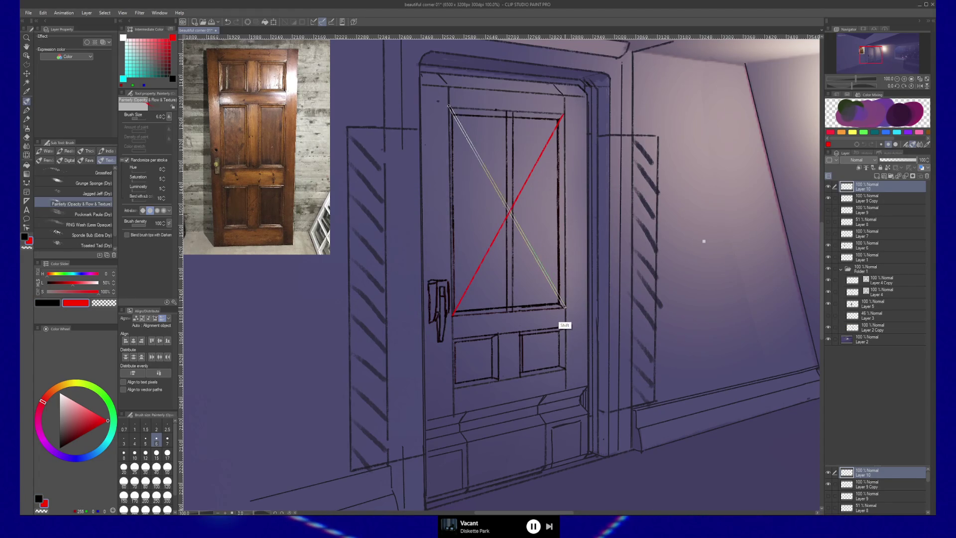
{"action": "left_click", "coordinate": [562, 212]}
{"action": "left_click", "coordinate": [454, 212], "text": "shift"}
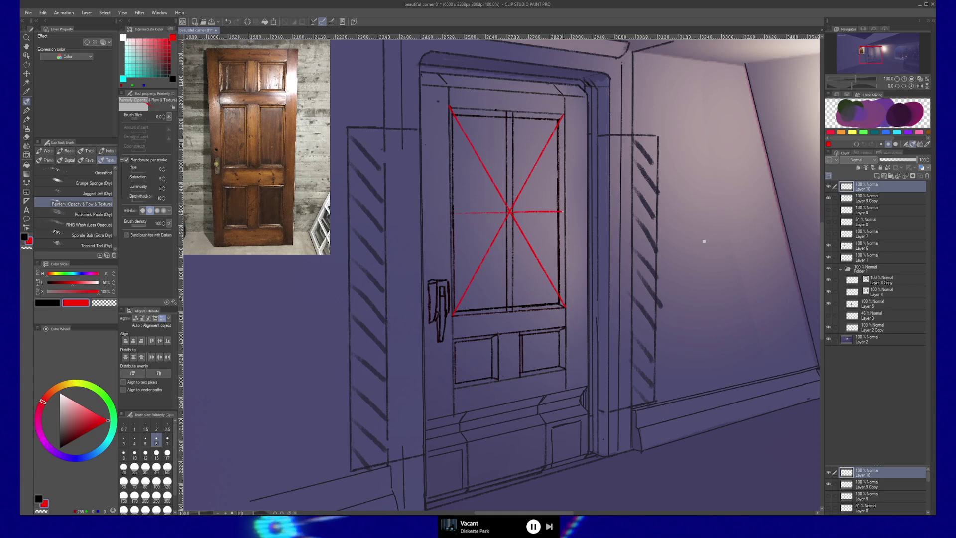
Step: Add red sub-diagonals and upper and lower quarter horizontals, then return to Layer 9 Copy
{"action": "left_click", "coordinate": [560, 118], "text": "shift"}
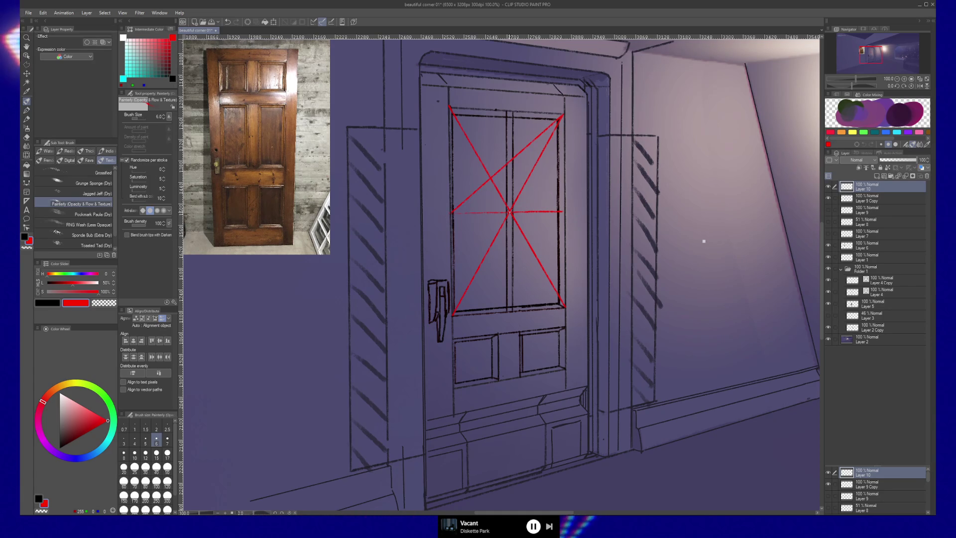
{"action": "left_click", "coordinate": [509, 212]}
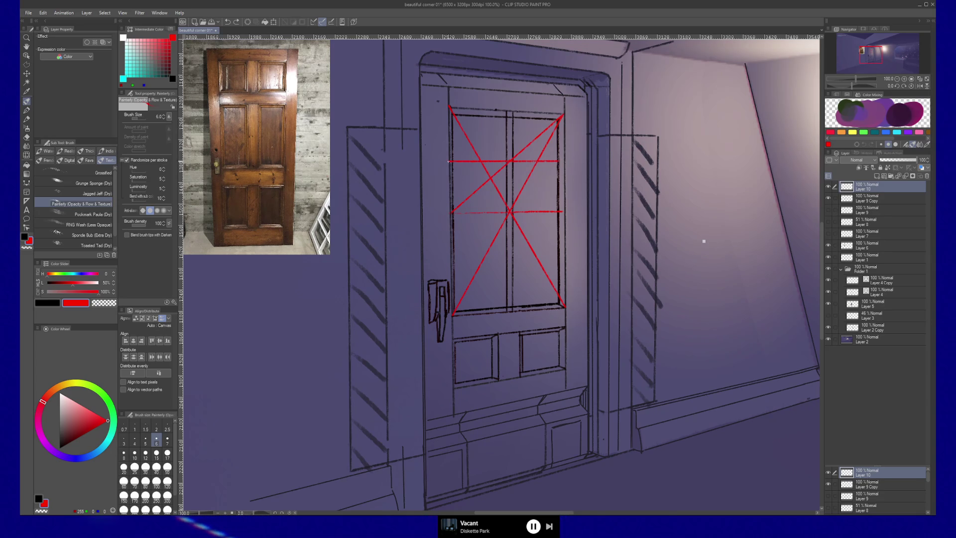
{"action": "left_click", "coordinate": [563, 160], "text": "shift"}
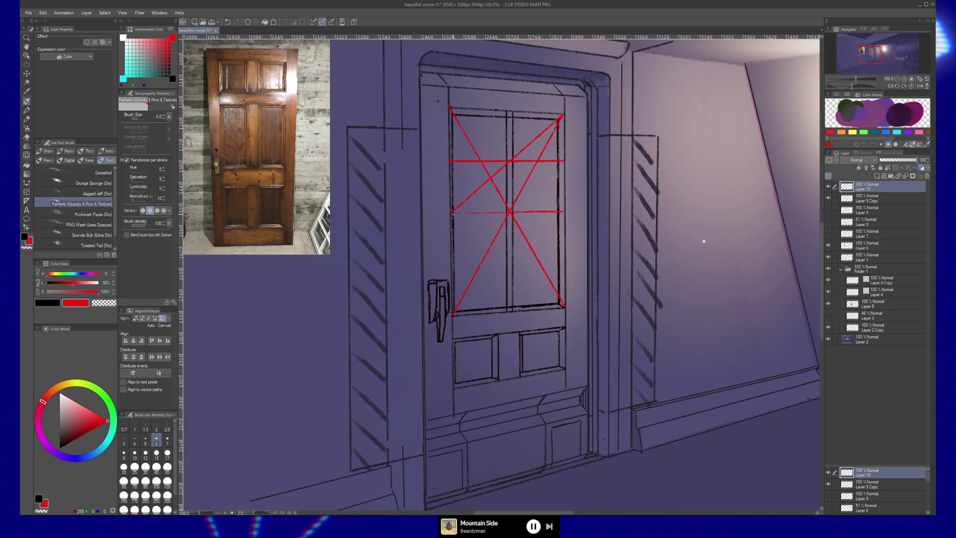
{"action": "left_click", "coordinate": [564, 307], "text": "shift"}
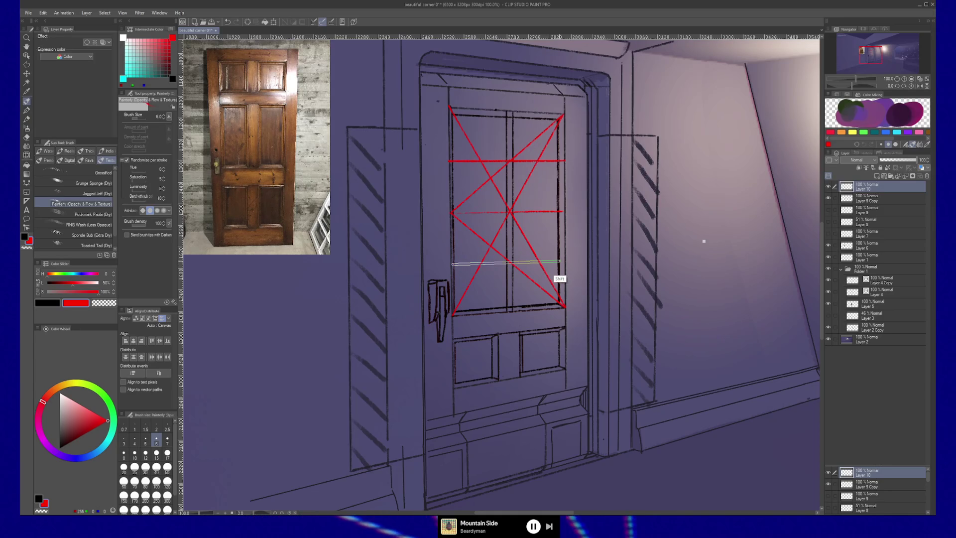
{"action": "left_click", "coordinate": [564, 261], "text": "shift"}
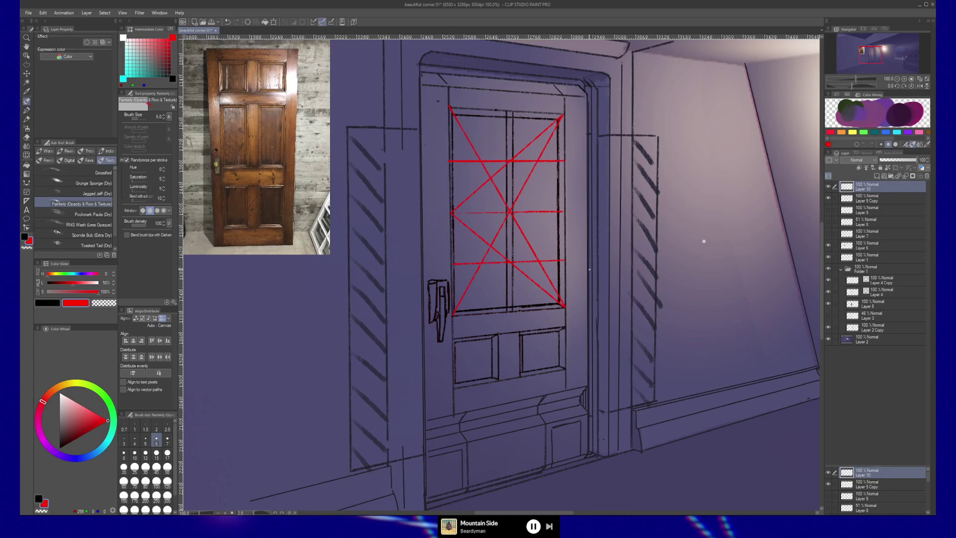
{"action": "left_click", "coordinate": [865, 198]}
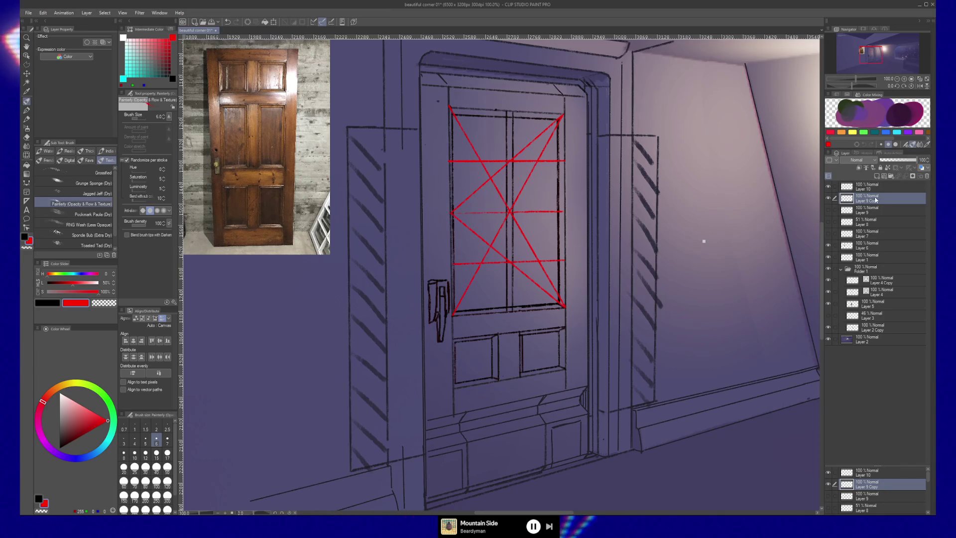
{"action": "left_click", "coordinate": [829, 198]}
Step: Ink the lower horizontal pane bar as a black double line
{"action": "left_click", "coordinate": [828, 198]}
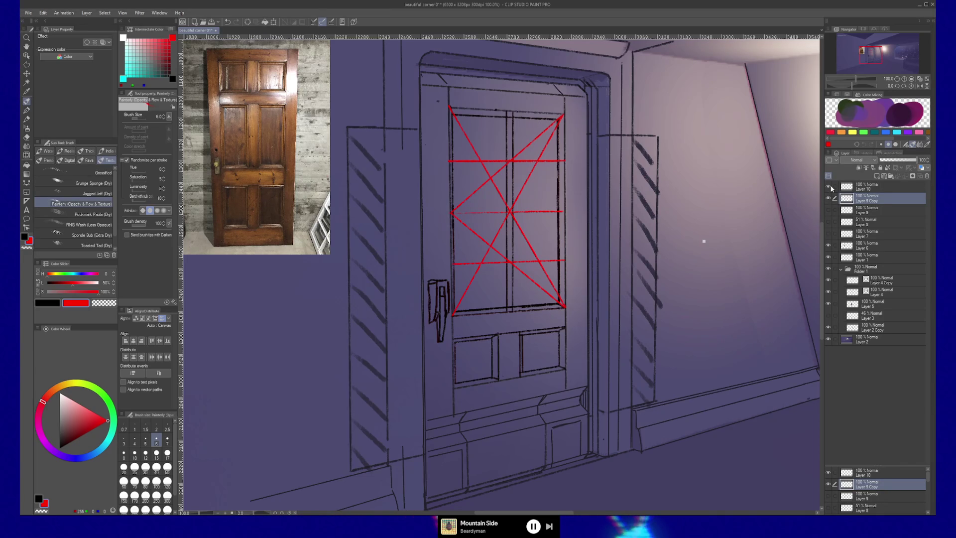
{"action": "key", "text": "x"}
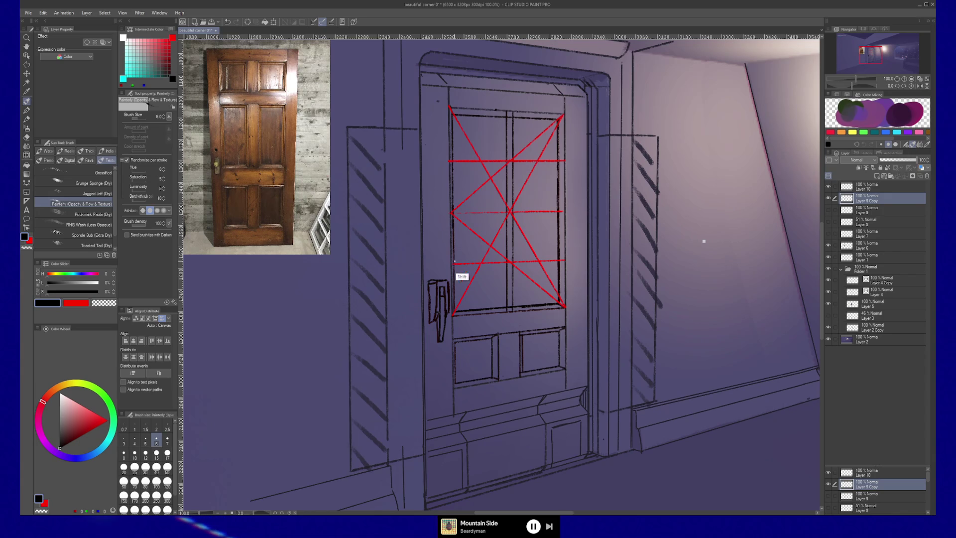
{"action": "left_click", "coordinate": [564, 259], "text": "shift"}
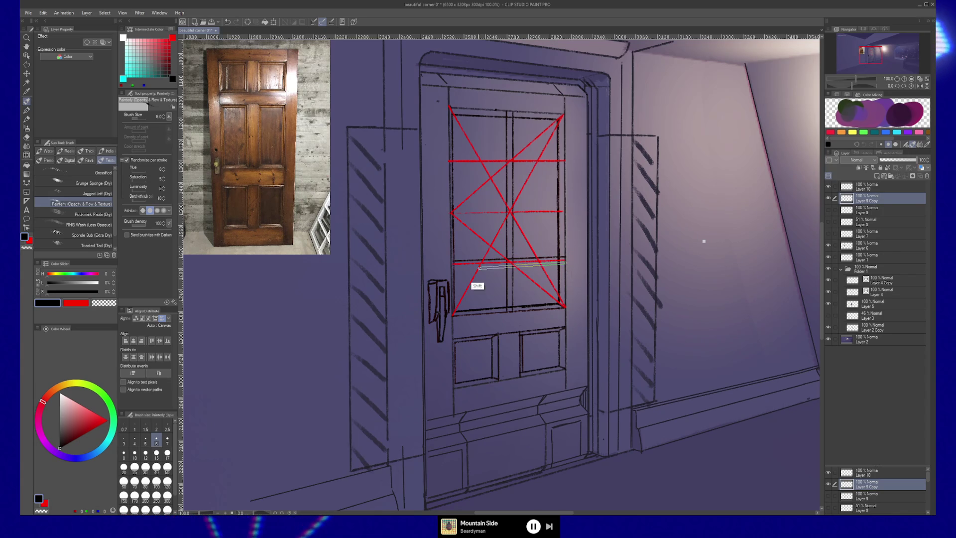
{"action": "left_click", "coordinate": [453, 263], "text": "shift"}
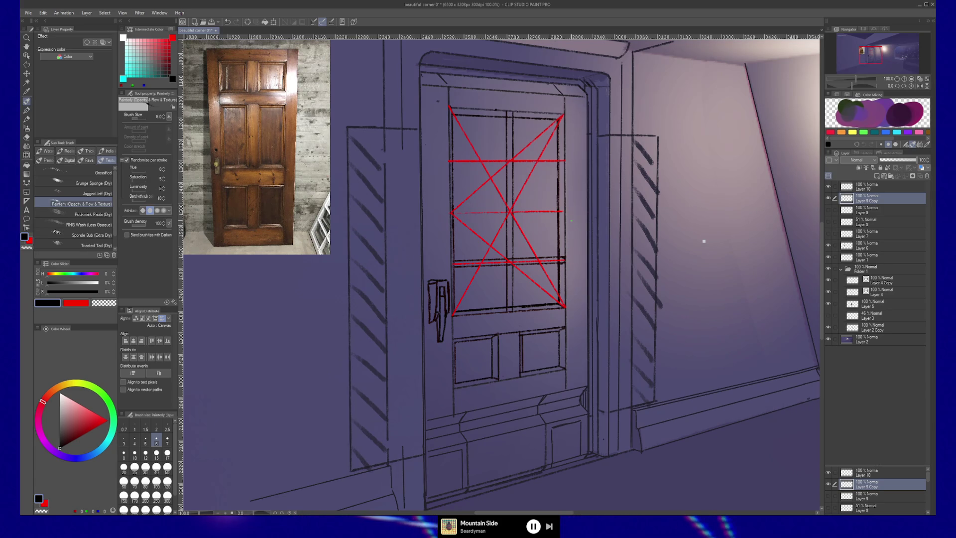
{"action": "key", "text": "c"}
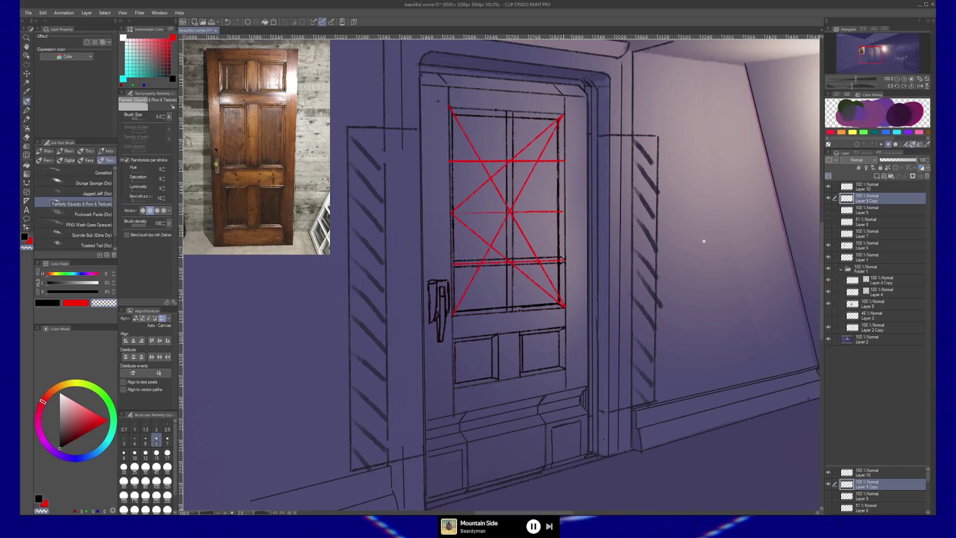
{"action": "key", "text": "c"}
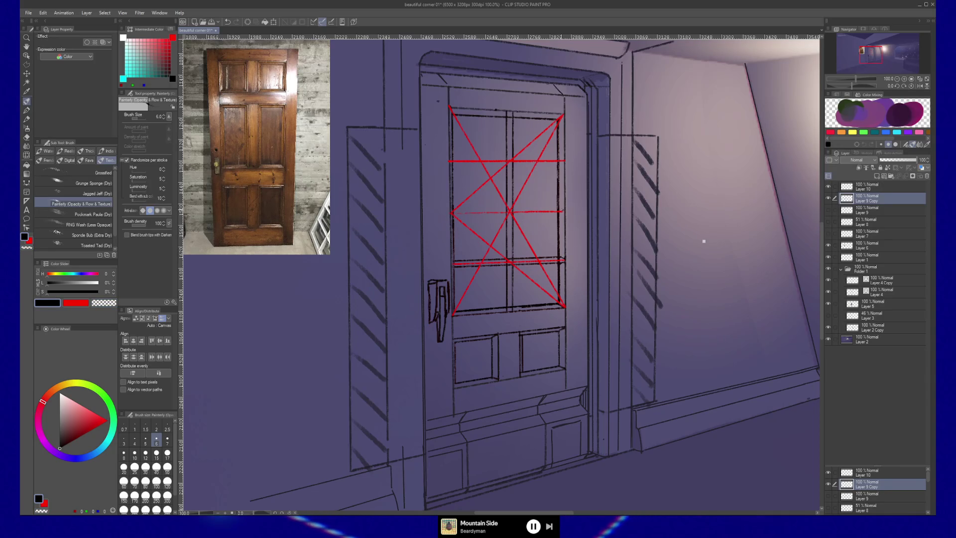
Step: Ink the middle and upper double-line pane bars, then hide the red guides
{"action": "left_click", "coordinate": [451, 211], "text": "shift"}
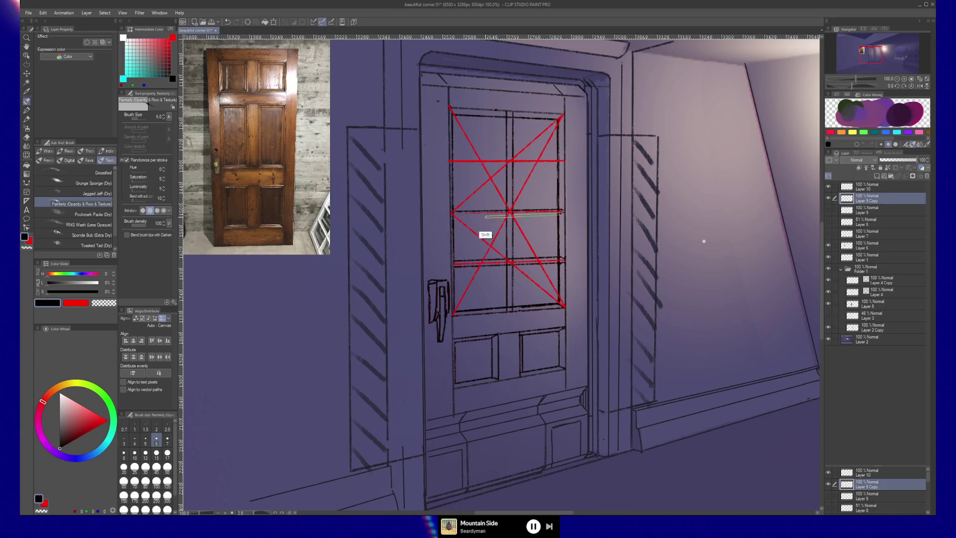
{"action": "left_click", "coordinate": [451, 215], "text": "shift"}
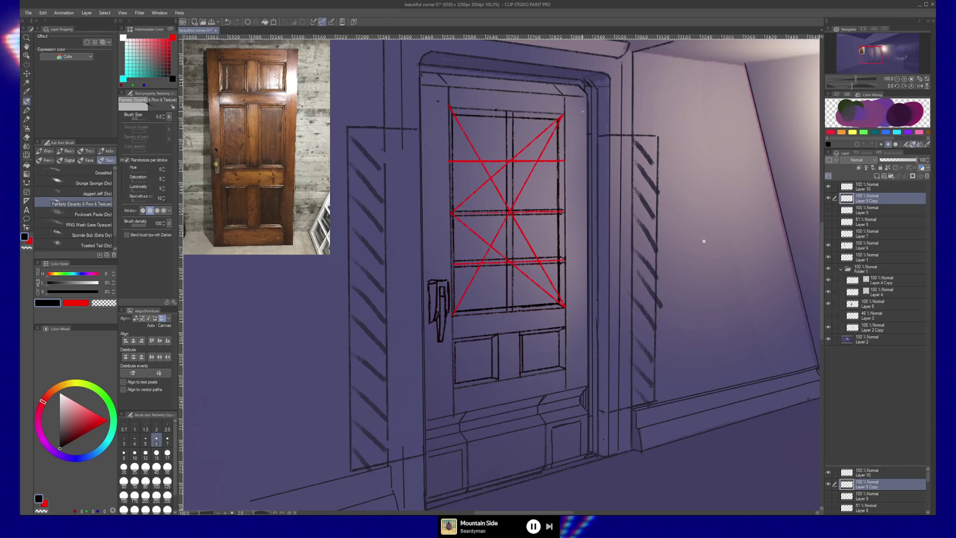
{"action": "key", "text": "ctrl+z"}
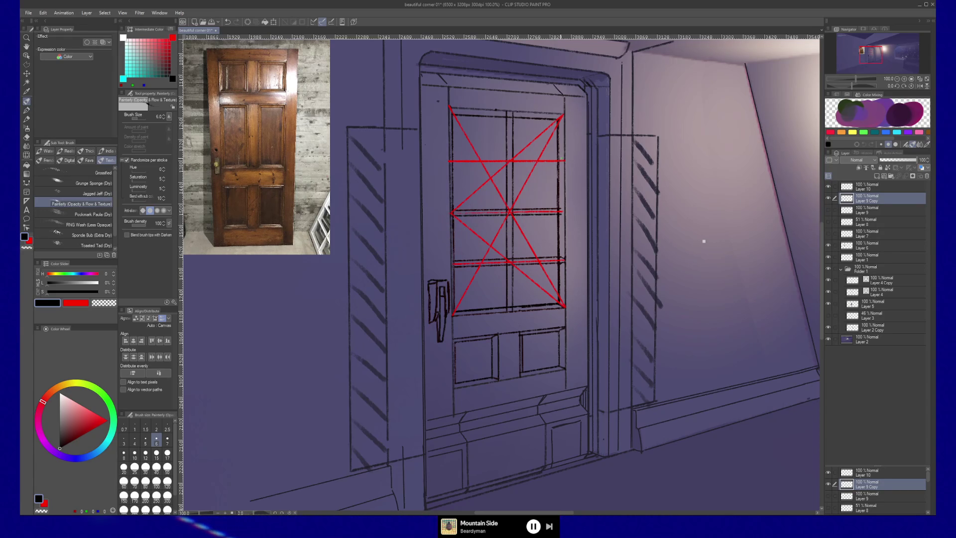
{"action": "left_click", "coordinate": [451, 159], "text": "shift"}
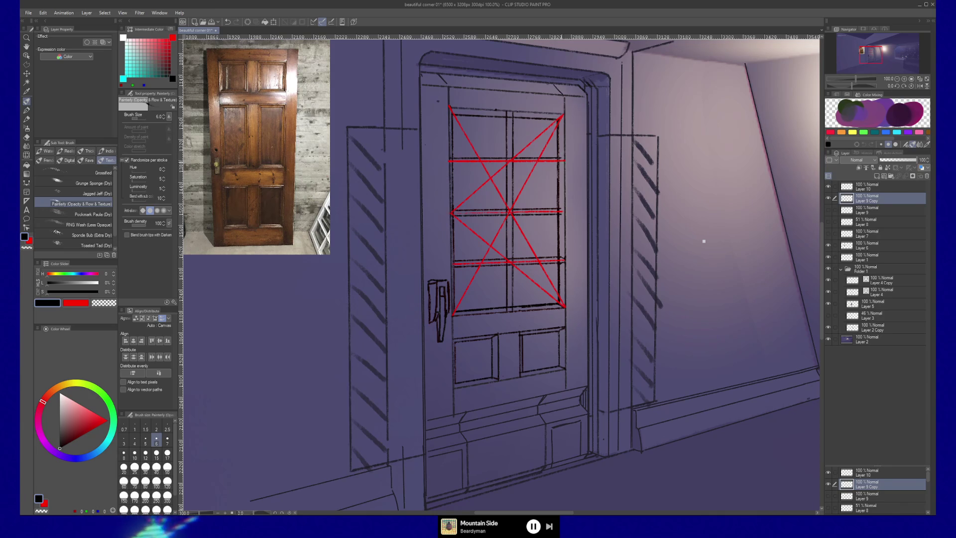
{"action": "left_click", "coordinate": [449, 163], "text": "shift"}
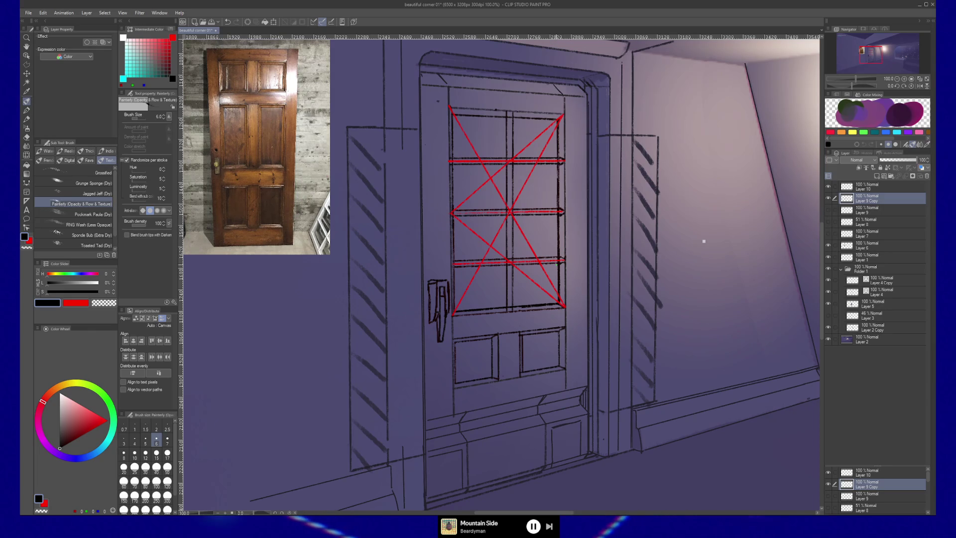
{"action": "left_click", "coordinate": [828, 186]}
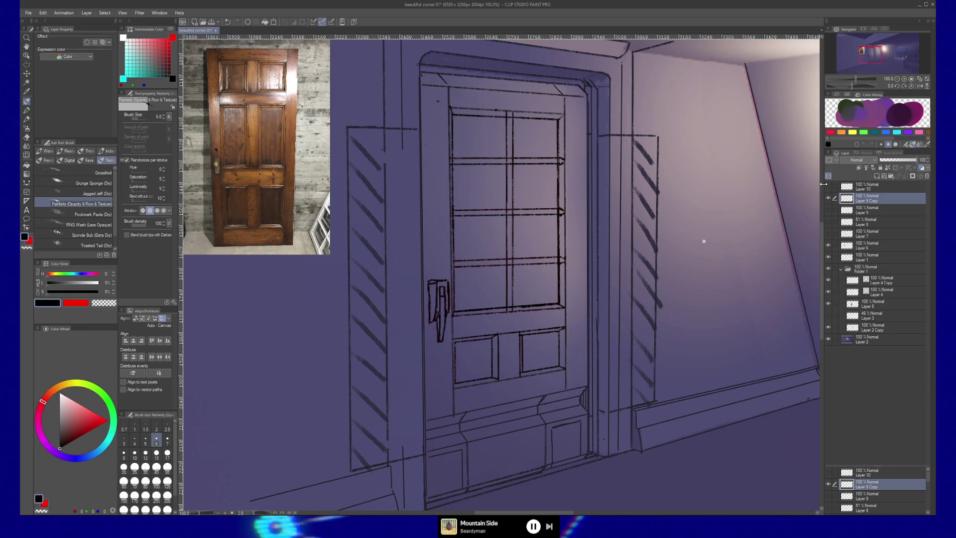